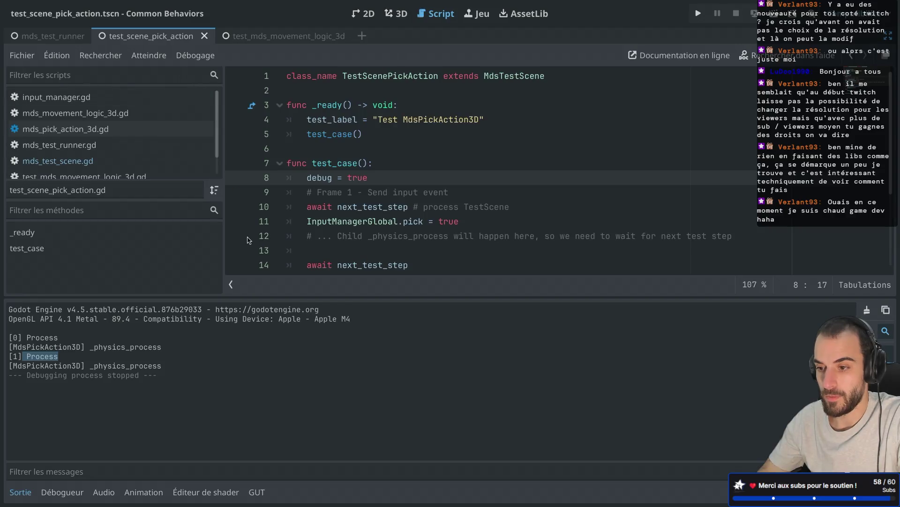
- Open the pick action node's script mds_pick_action_3d.gd with the side docks hidden
{"action": "key", "text": "ctrl+super+d"}
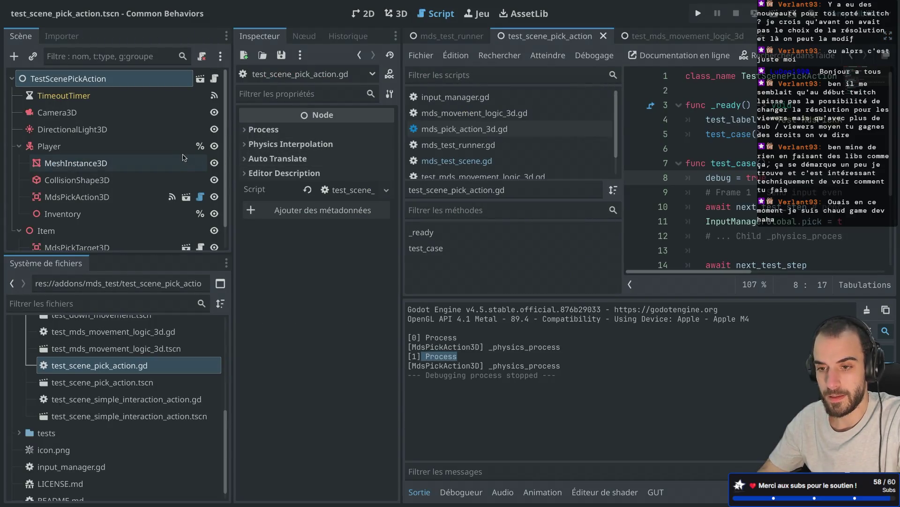
{"action": "scroll", "coordinate": [176, 189], "scroll_direction": "down", "scroll_amount": 2}
{"action": "left_click", "coordinate": [200, 172]}
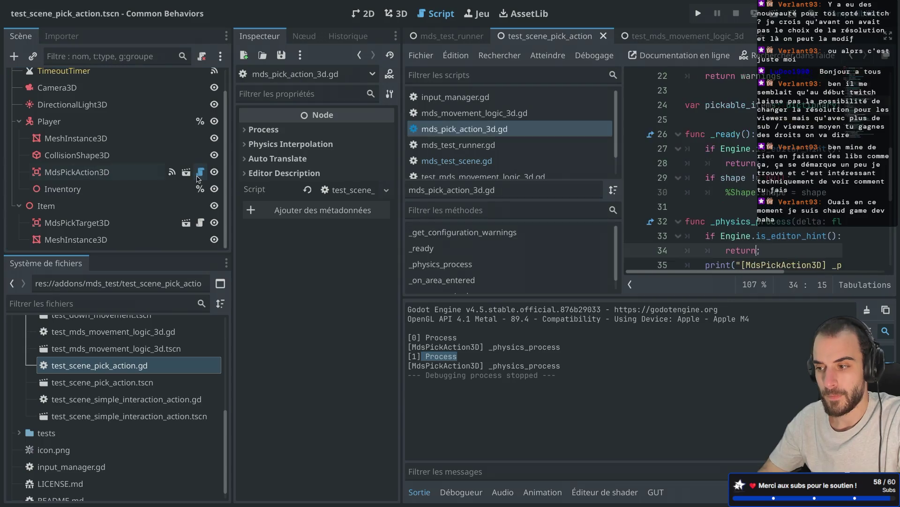
{"action": "key", "text": "ctrl+super+d"}
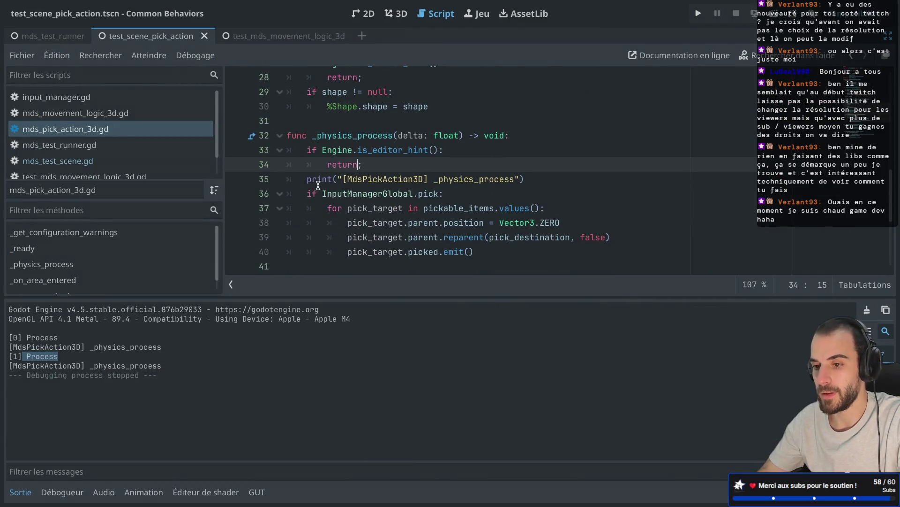
- Delete the print line in _physics_process and run the project, checking the [0]/[1] Process output
{"action": "left_click_drag", "start_coordinate": [307, 179], "coordinate": [525, 181]}
{"action": "key", "text": "BackSpace"}
{"action": "key", "text": "BackSpace"}
{"action": "key", "text": "BackSpace"}
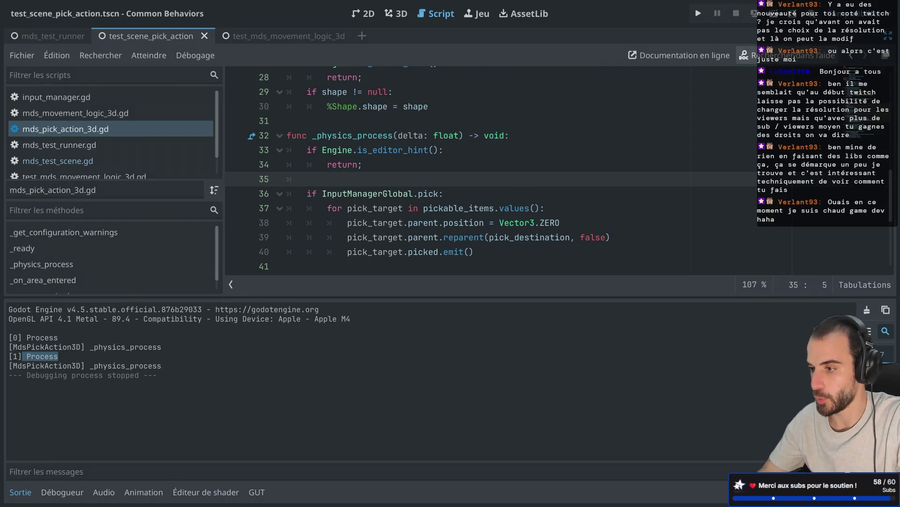
{"action": "left_click", "coordinate": [773, 14]}
{"action": "left_click_drag", "start_coordinate": [13, 338], "coordinate": [71, 352]}
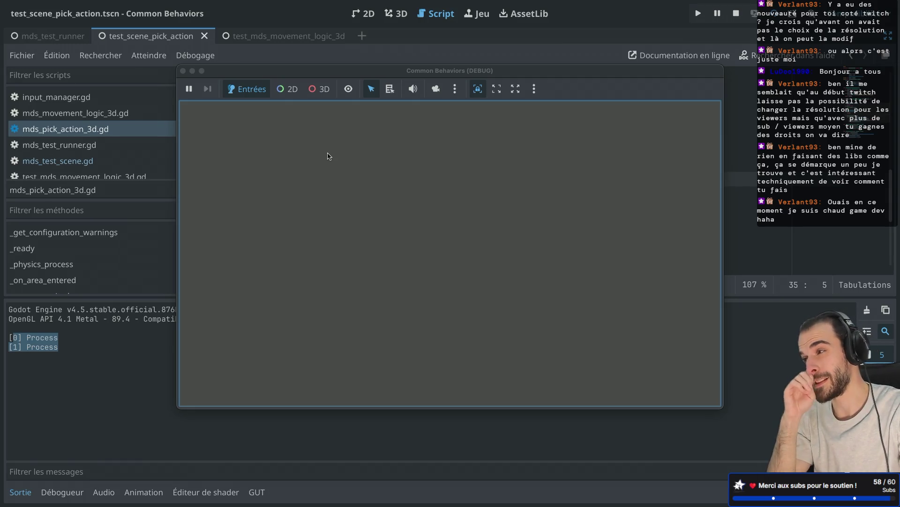
- Close the game window, open test_scene_pick_action.gd and delete its 'debug = true' line
{"action": "left_click", "coordinate": [183, 71]}
{"action": "scroll", "coordinate": [116, 154], "scroll_direction": "down", "scroll_amount": 2}
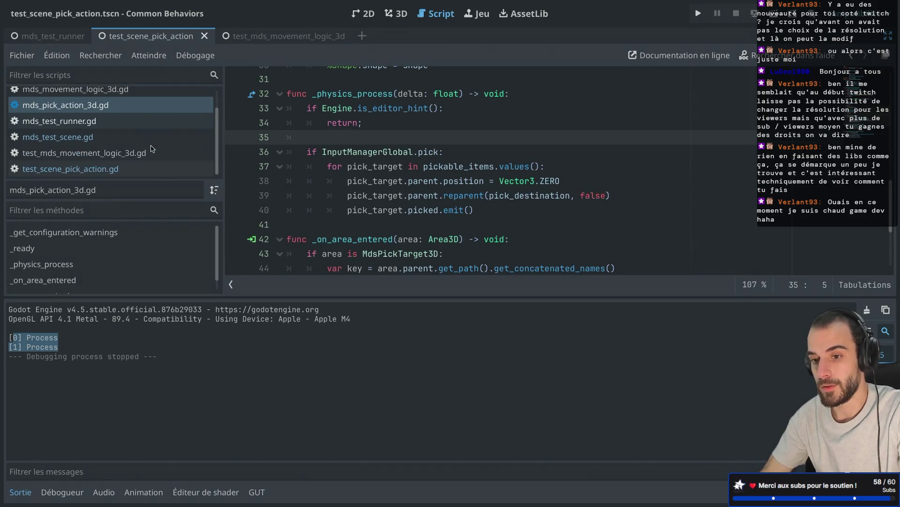
{"action": "left_click", "coordinate": [115, 169]}
{"action": "scroll", "coordinate": [366, 172], "scroll_direction": "down", "scroll_amount": 2}
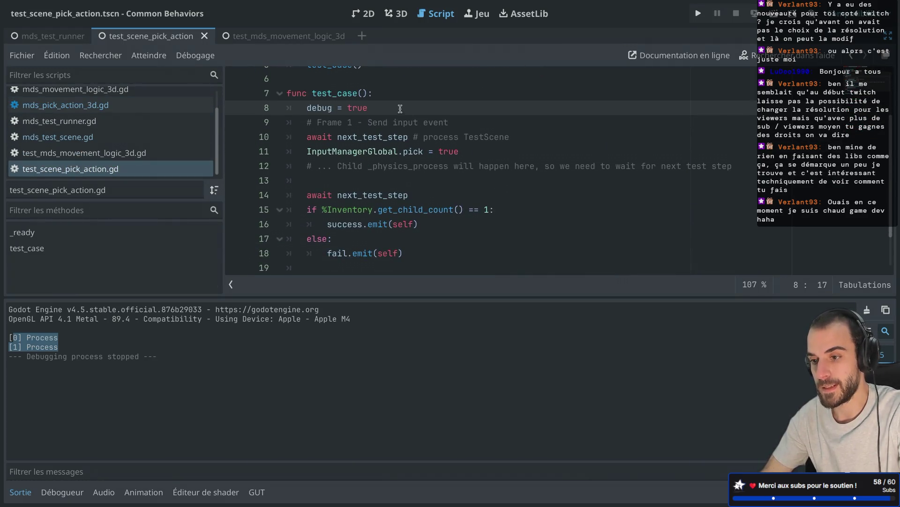
{"action": "left_click_drag", "start_coordinate": [400, 108], "coordinate": [399, 97]}
{"action": "key", "text": "BackSpace"}
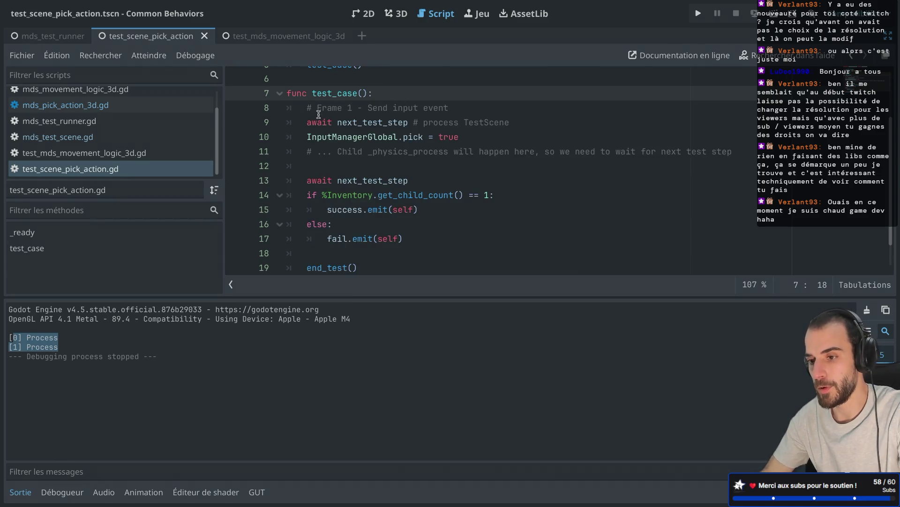
- Review test_case's Frame 1 comment, await next_test_step calls and InputManagerGlobal reference
{"action": "left_click", "coordinate": [295, 108]}
{"action": "mouse_move", "coordinate": [294, 108]}
{"action": "left_mouse_down"}
{"action": "mouse_move", "coordinate": [402, 137]}
{"action": "mouse_move", "coordinate": [425, 123]}
{"action": "left_mouse_up"}
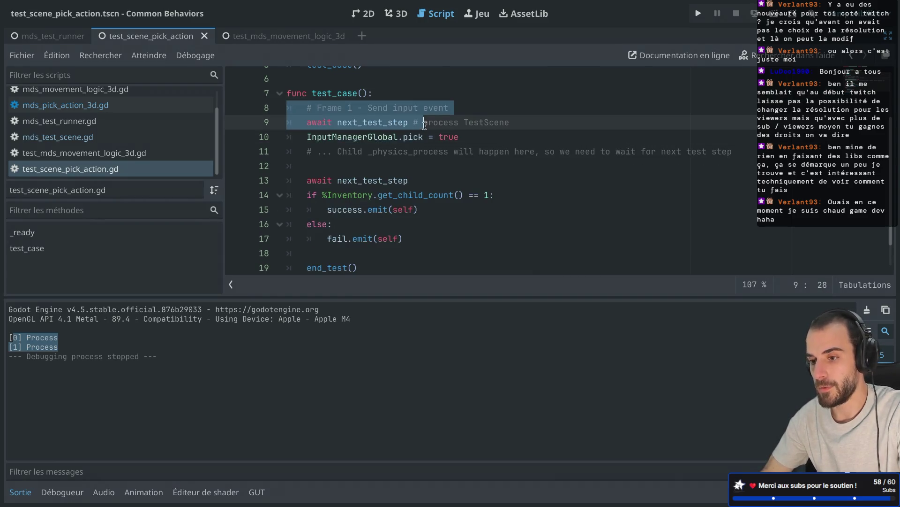
{"action": "left_click", "coordinate": [306, 122]}
{"action": "left_click_drag", "start_coordinate": [306, 123], "coordinate": [389, 122]}
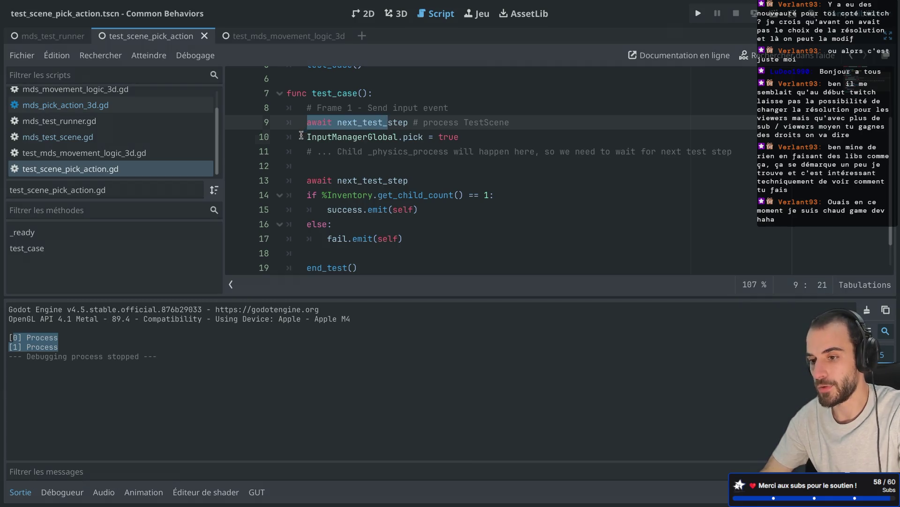
{"action": "double_click", "coordinate": [390, 137]}
{"action": "left_click", "coordinate": [297, 180]}
{"action": "left_click_drag", "start_coordinate": [297, 180], "coordinate": [410, 180]}
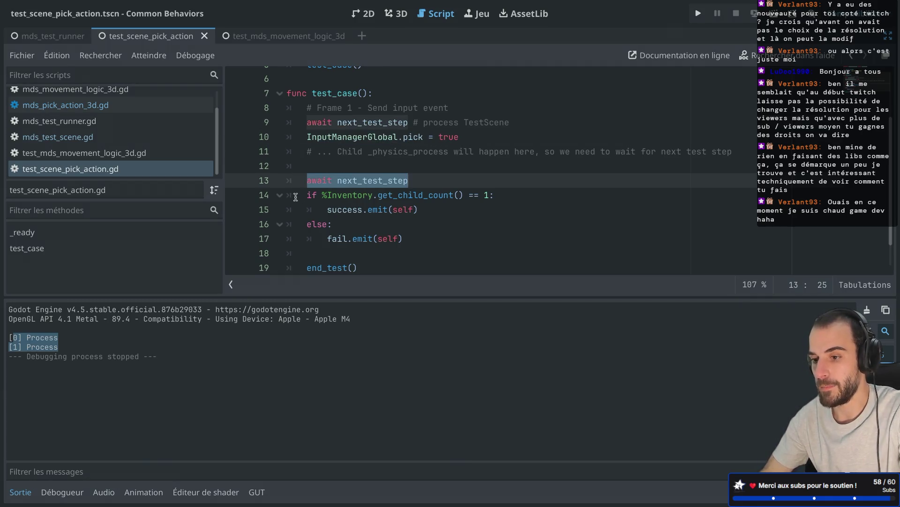
- Inspect the Inventory child count check, success/fail block and second await next_test_step call
{"action": "mouse_move", "coordinate": [292, 193]}
{"action": "left_mouse_down"}
{"action": "mouse_move", "coordinate": [403, 248]}
{"action": "mouse_move", "coordinate": [375, 247]}
{"action": "left_mouse_up"}
{"action": "scroll", "coordinate": [375, 248], "scroll_direction": "down", "scroll_amount": 1}
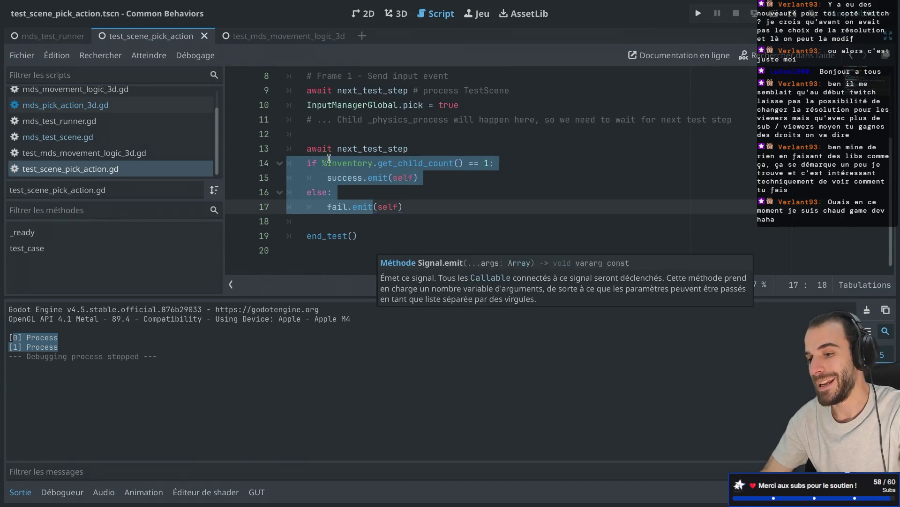
{"action": "left_click", "coordinate": [302, 149], "text": "shift"}
{"action": "left_click", "coordinate": [301, 148]}
{"action": "left_click_drag", "start_coordinate": [302, 149], "coordinate": [416, 149]}
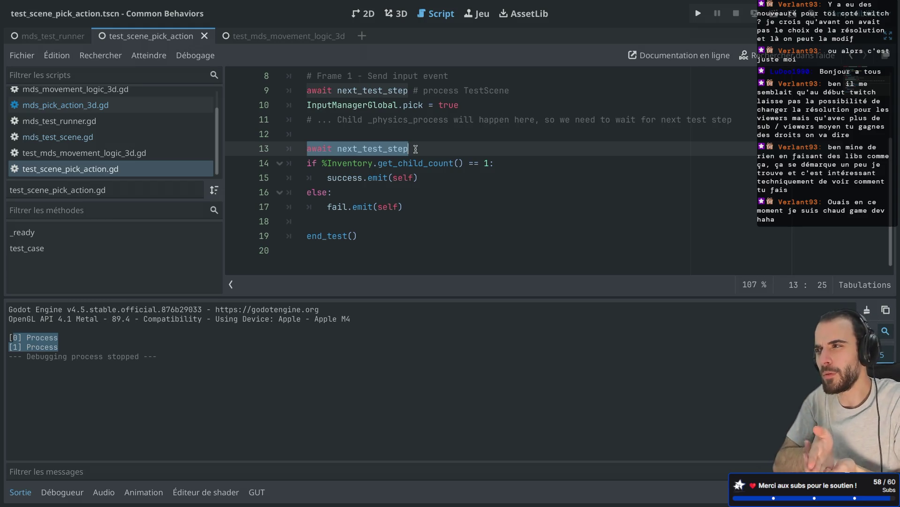
{"action": "left_click", "coordinate": [383, 149]}
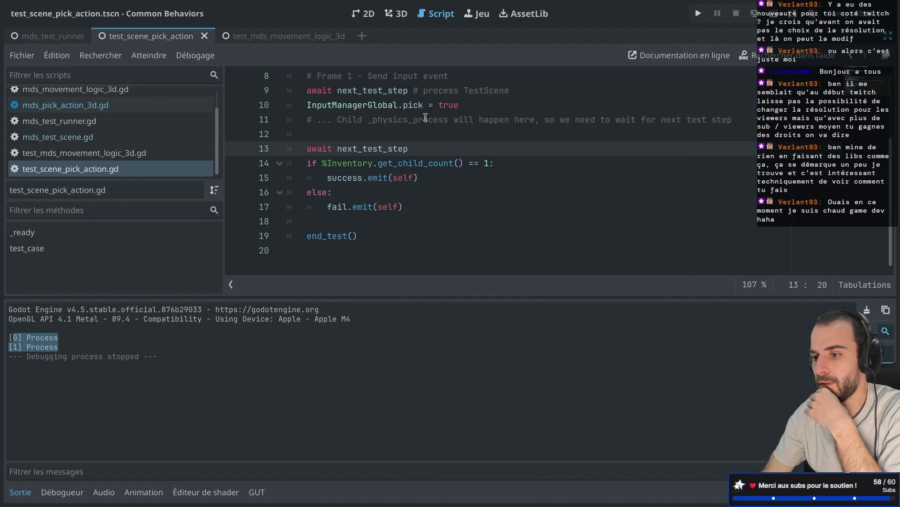
- Try adding 'await child_done' after the line 11 comment, remove it again and save
{"action": "left_click", "coordinate": [751, 122]}
{"action": "key", "text": "Return"}
{"action": "type", "text": "await"}
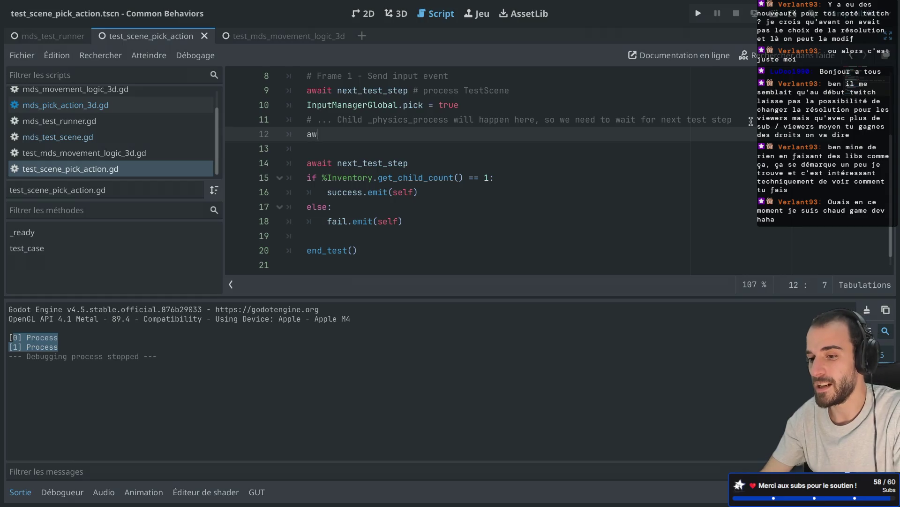
{"action": "type", "text": " child_done"}
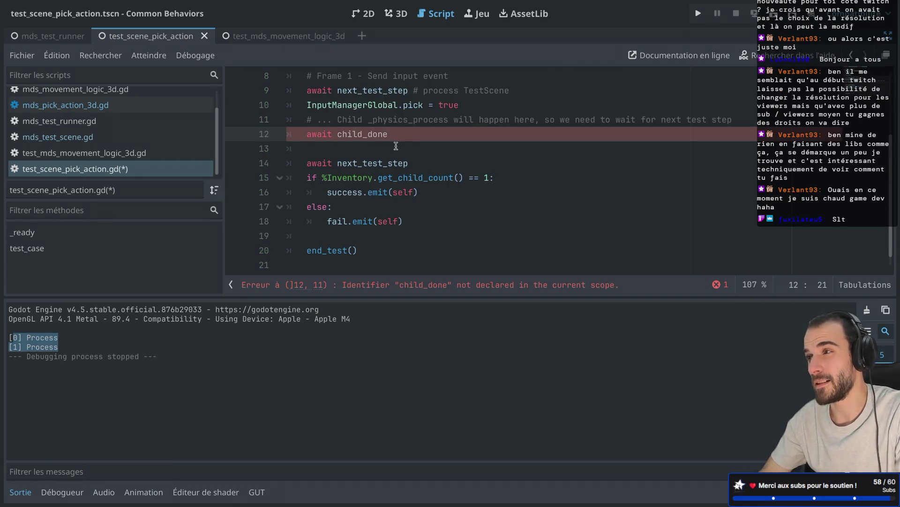
{"action": "left_click_drag", "start_coordinate": [406, 136], "coordinate": [249, 134]}
{"action": "key", "text": "BackSpace"}
{"action": "key", "text": "BackSpace"}
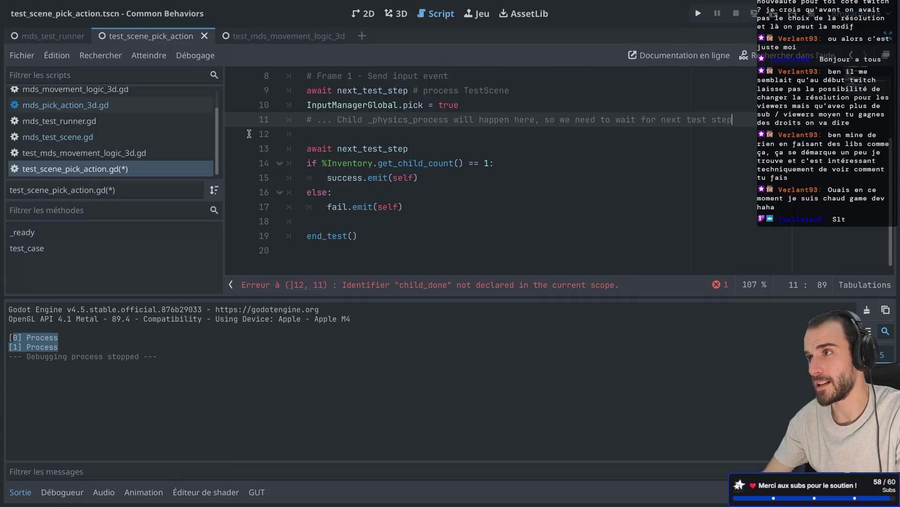
{"action": "key", "text": "ctrl+s"}
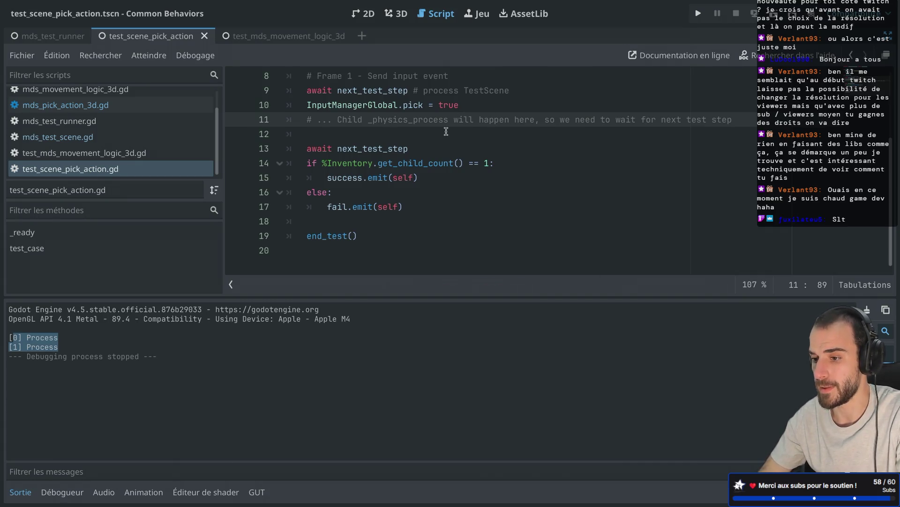
{"action": "left_click", "coordinate": [404, 163]}
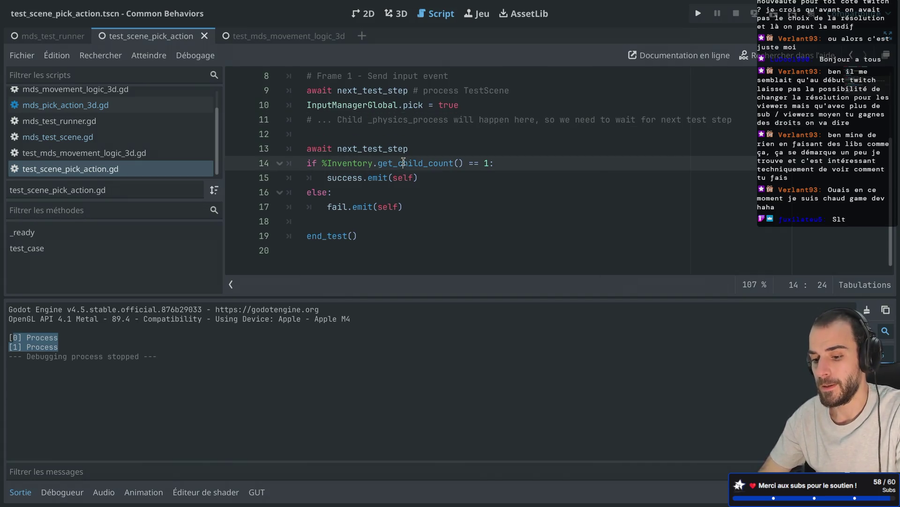
- Open test_sandbox.tscn from the tests folder, then delete it
{"action": "key", "text": "ctrl+shift+F11"}
{"action": "scroll", "coordinate": [147, 339], "scroll_direction": "up", "scroll_amount": 5}
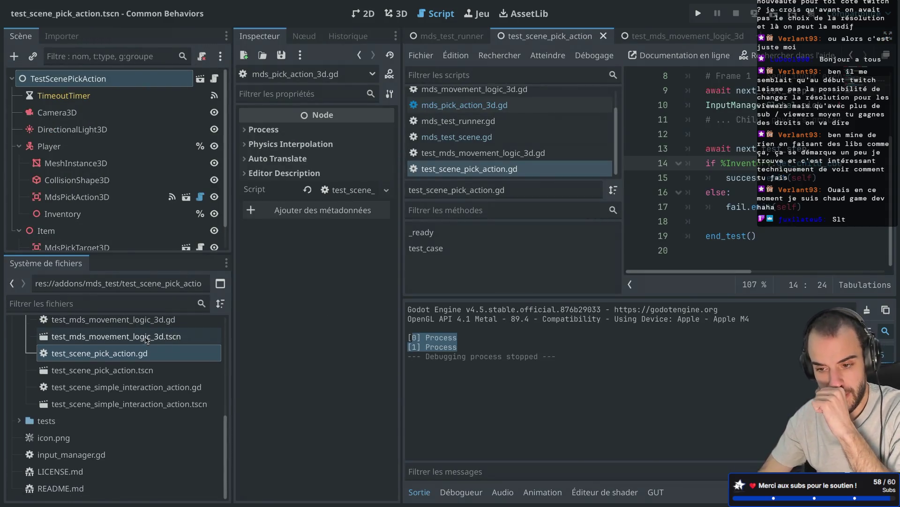
{"action": "scroll", "coordinate": [146, 339], "scroll_direction": "up", "scroll_amount": 5}
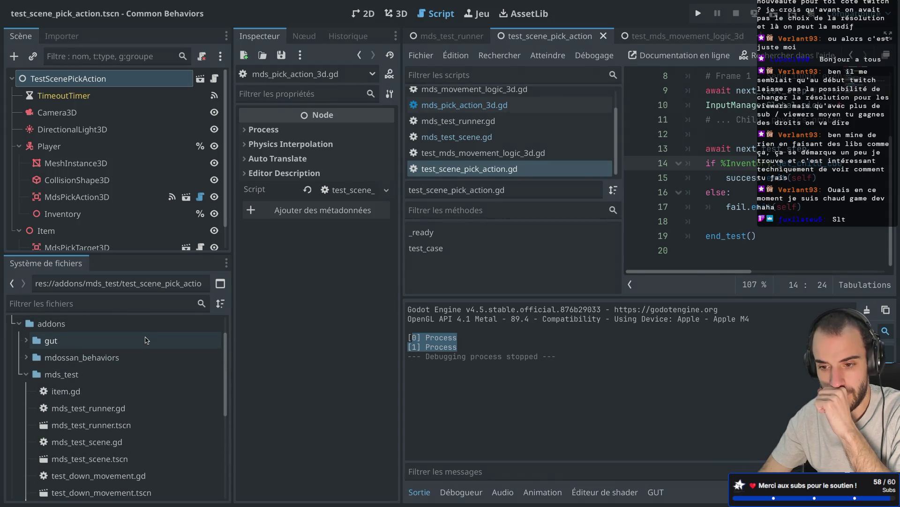
{"action": "left_click", "coordinate": [25, 374]}
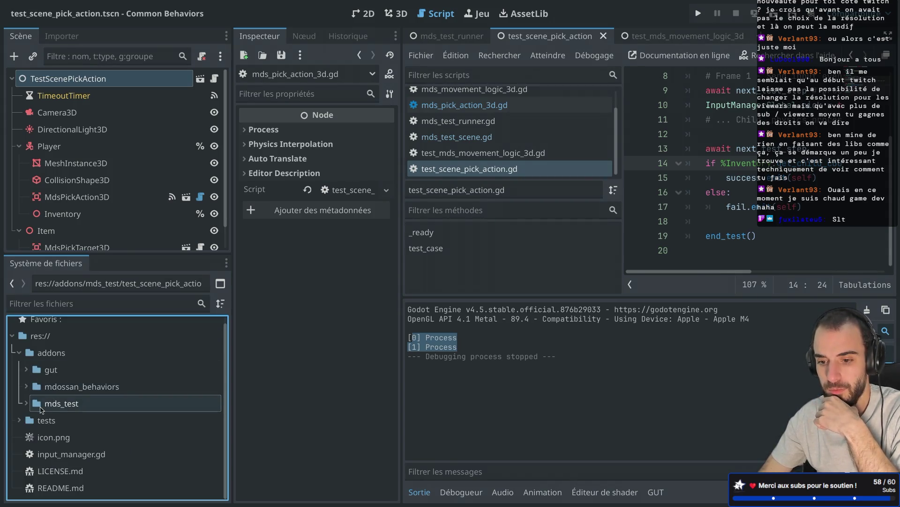
{"action": "left_click", "coordinate": [21, 422]}
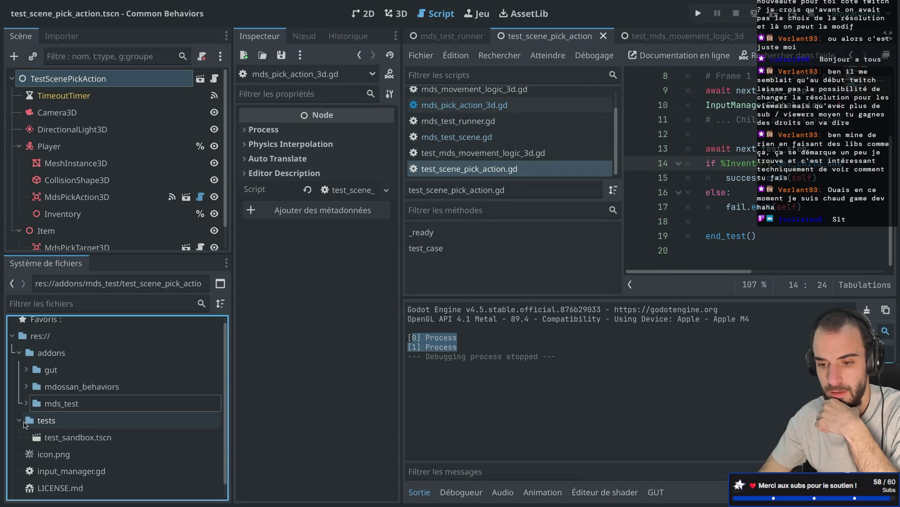
{"action": "left_click", "coordinate": [76, 440]}
{"action": "double_click", "coordinate": [75, 440]}
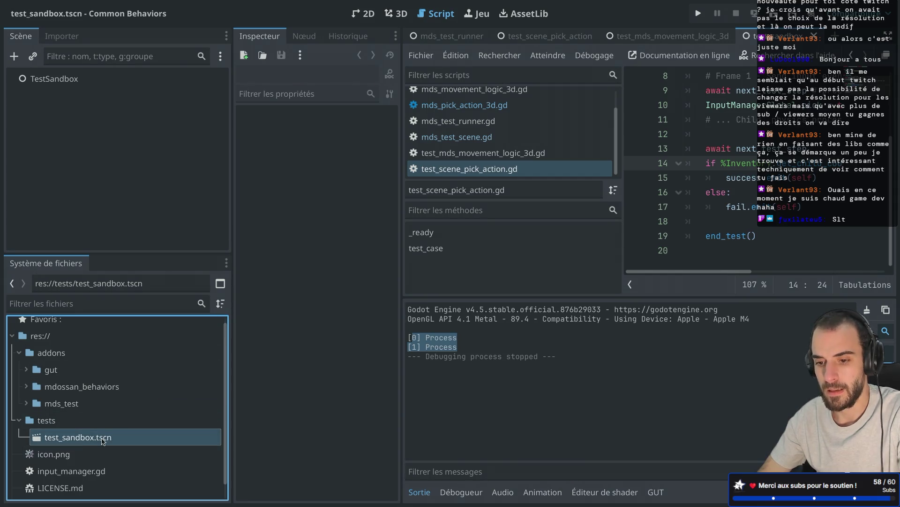
{"action": "right_click", "coordinate": [102, 440]}
{"action": "left_click", "coordinate": [152, 423]}
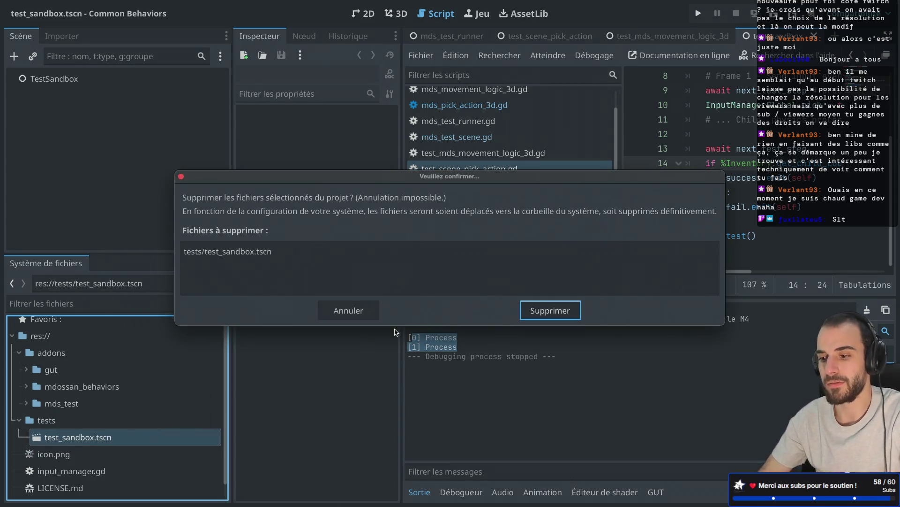
{"action": "left_click", "coordinate": [551, 310]}
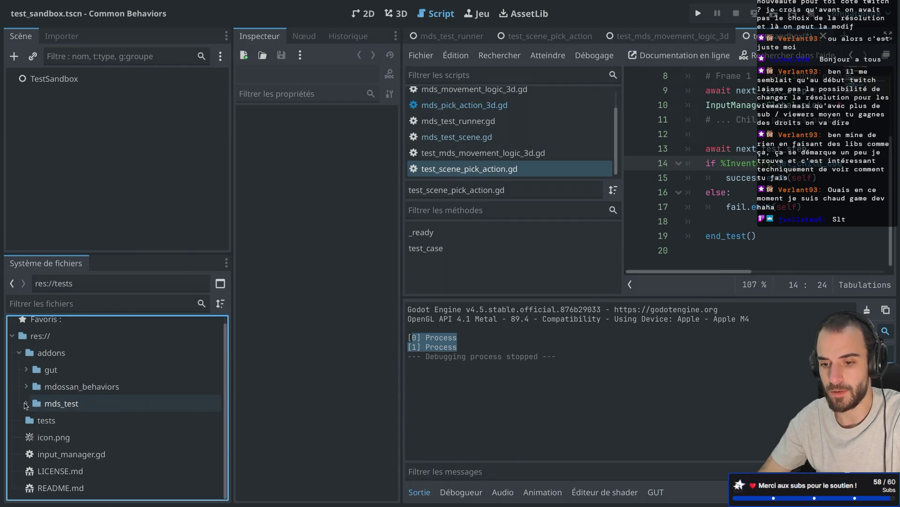
- Move the four pick action and simple interaction test files from mds_test into res://tests
{"action": "left_click", "coordinate": [65, 404]}
{"action": "scroll", "coordinate": [66, 407], "scroll_direction": "down", "scroll_amount": 8}
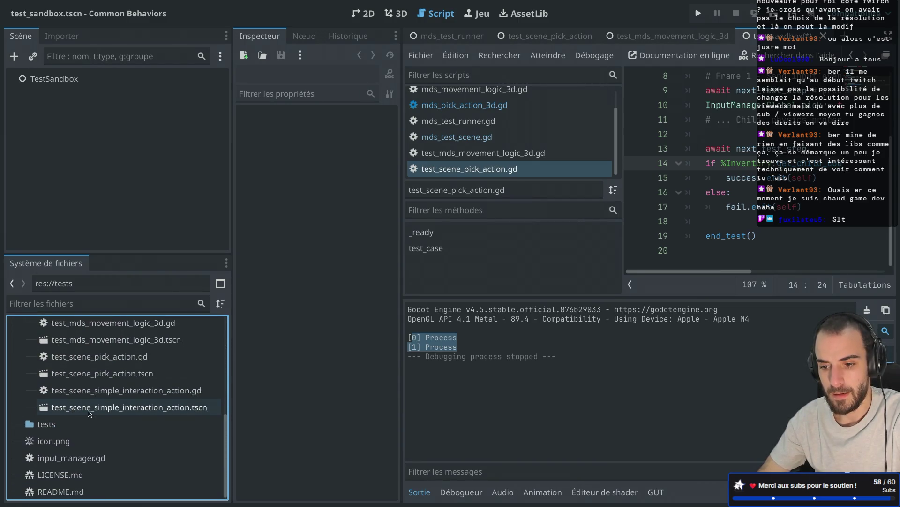
{"action": "left_click", "coordinate": [104, 403]}
{"action": "left_click_drag", "start_coordinate": [104, 403], "coordinate": [114, 355]}
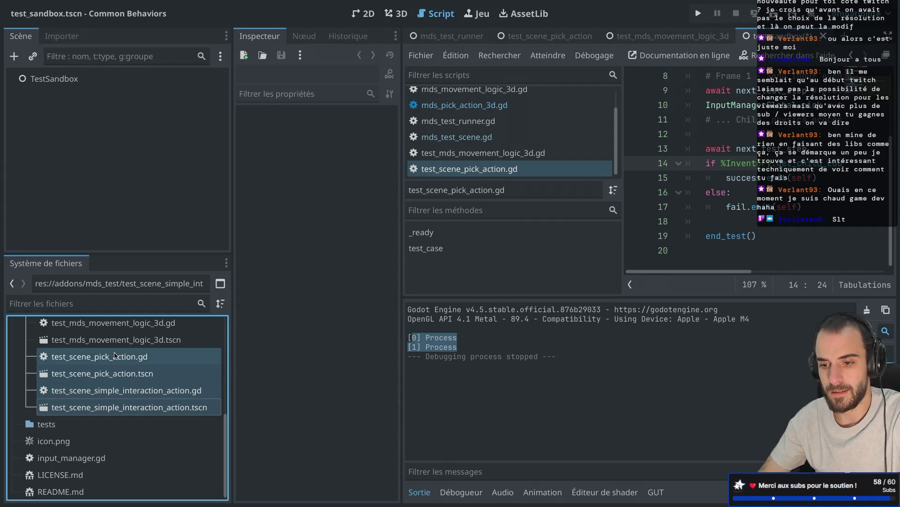
{"action": "right_click", "coordinate": [114, 355]}
{"action": "left_click", "coordinate": [135, 362]}
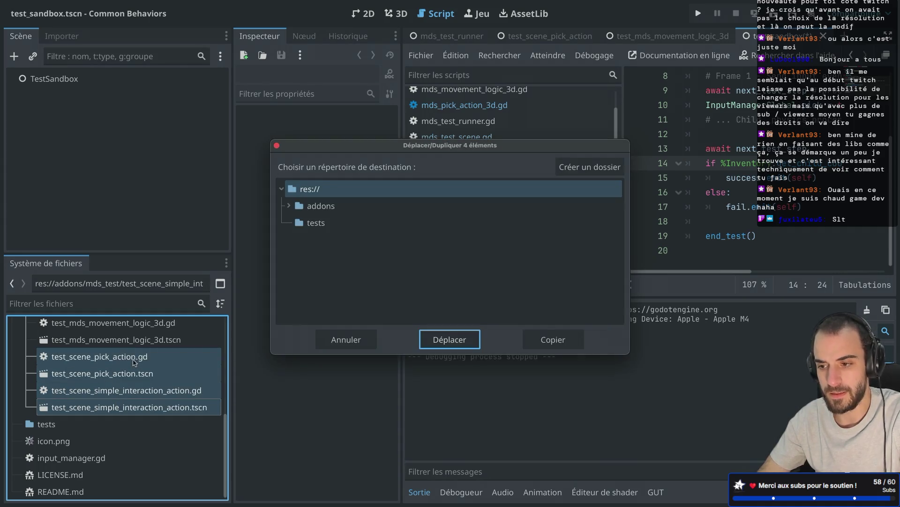
{"action": "left_click", "coordinate": [301, 223]}
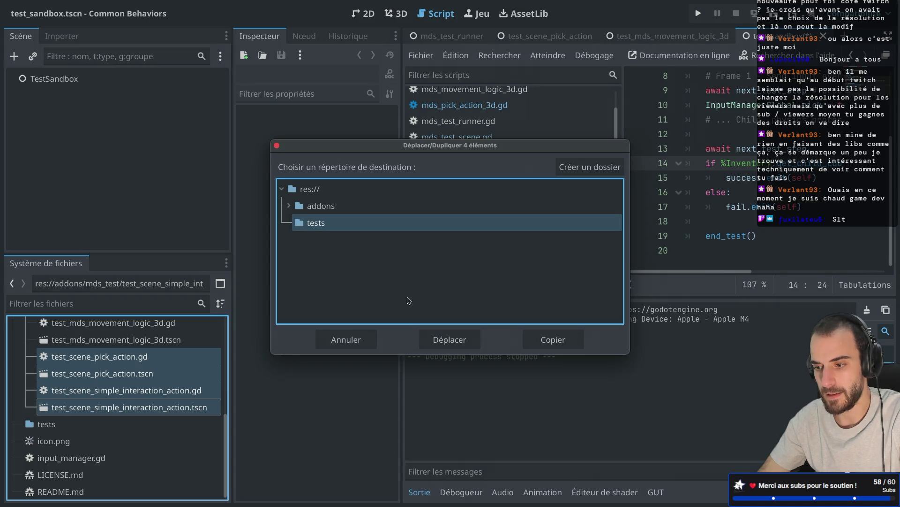
{"action": "left_click", "coordinate": [430, 333]}
- Open test_mds_movement_logic_3d.gd from the tests folder
{"action": "left_click", "coordinate": [19, 419]}
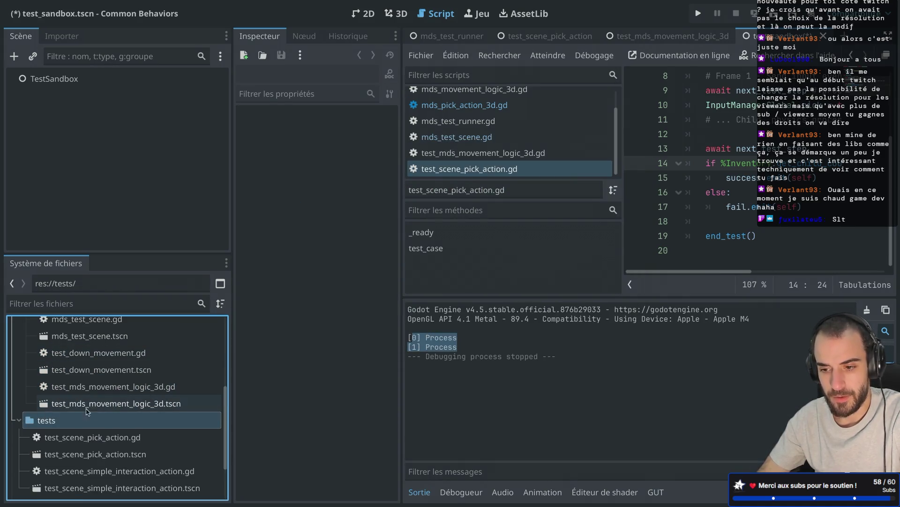
{"action": "left_click", "coordinate": [114, 403]}
{"action": "double_click", "coordinate": [112, 386]}
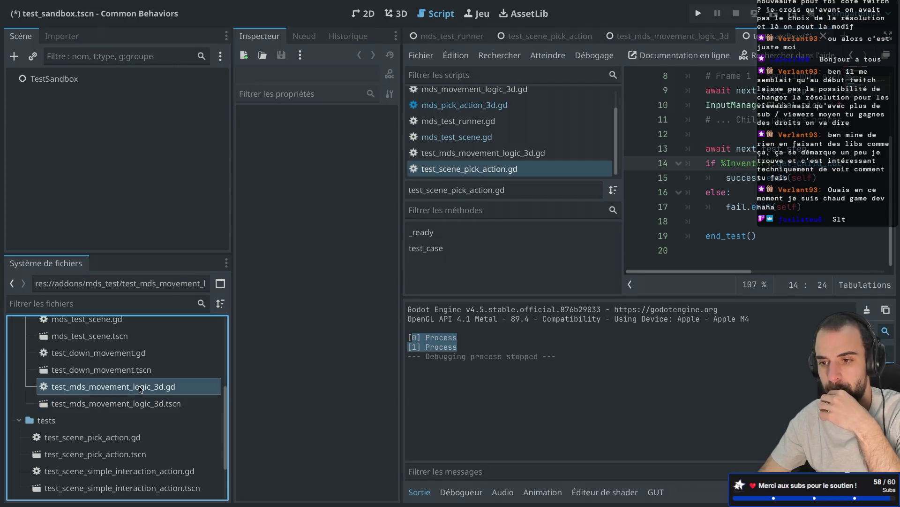
{"action": "left_click", "coordinate": [745, 163]}
- Jump from the InputManagerGlobal reference on line 10 to the InputManager class definition
{"action": "key", "text": "ctrl+shift+F11"}
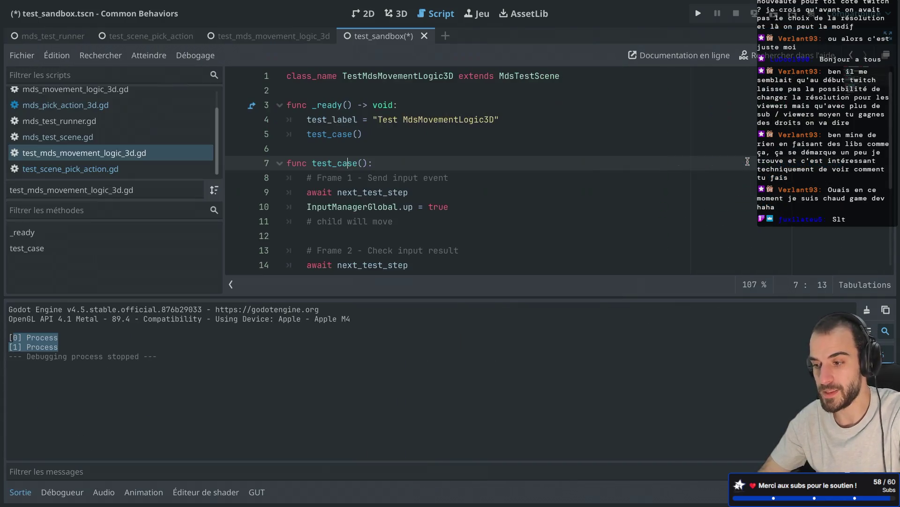
{"action": "scroll", "coordinate": [476, 175], "scroll_direction": "down", "scroll_amount": 3}
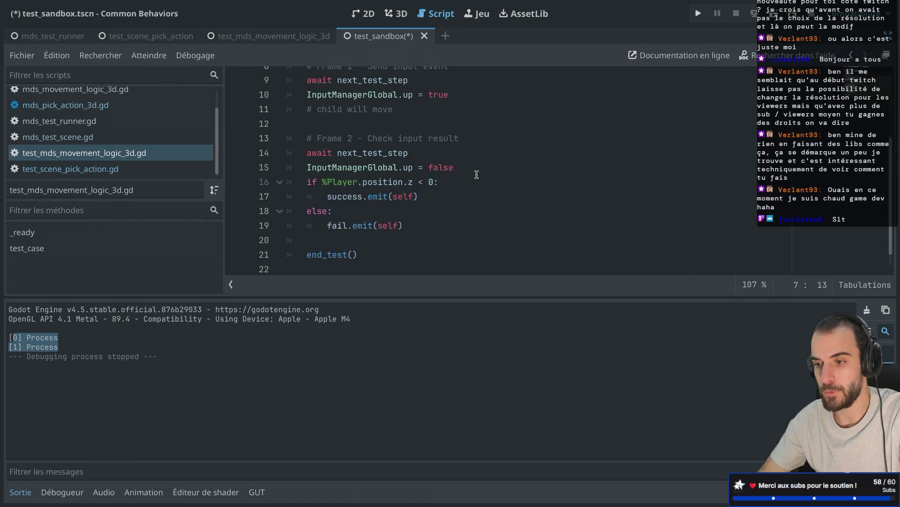
{"action": "scroll", "coordinate": [477, 174], "scroll_direction": "up", "scroll_amount": 1}
{"action": "scroll", "coordinate": [476, 174], "scroll_direction": "up", "scroll_amount": 1}
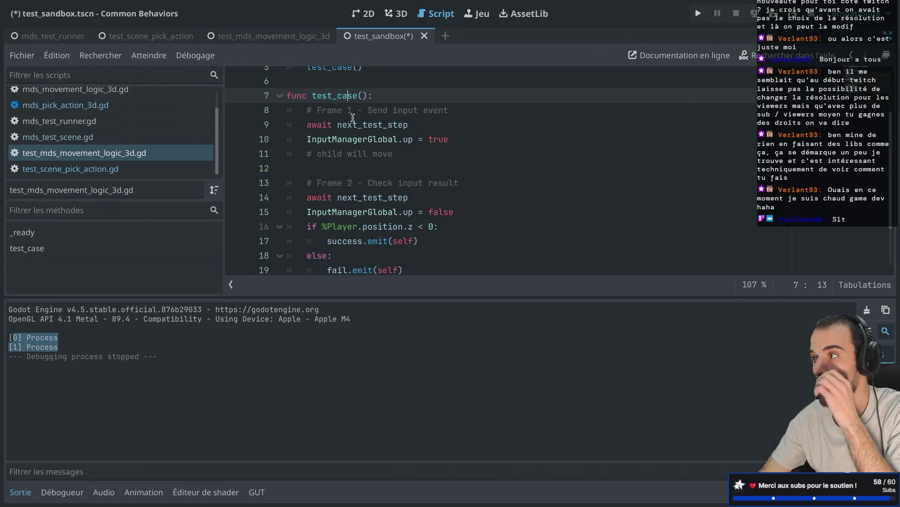
{"action": "left_click_drag", "start_coordinate": [307, 140], "coordinate": [413, 141]}
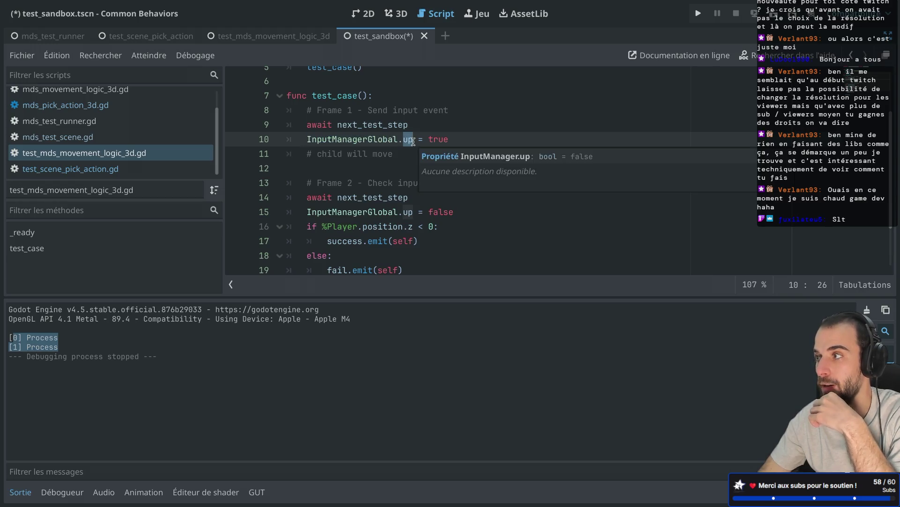
{"action": "left_click", "coordinate": [398, 140]}
{"action": "left_click", "coordinate": [370, 140], "text": "ctrl"}
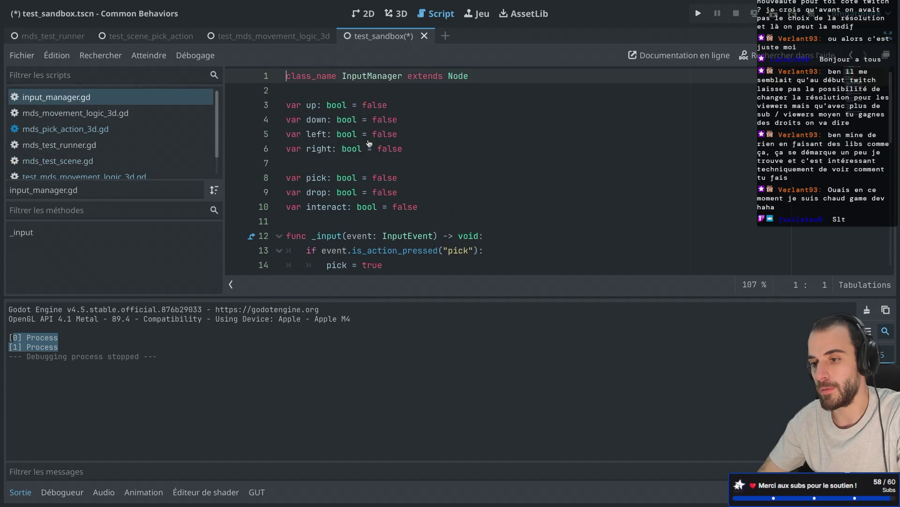
- Collapse the output panel and read the documentation for input_manager.gd's _input function
{"action": "scroll", "coordinate": [414, 117], "scroll_direction": "down", "scroll_amount": 2}
{"action": "key", "text": "ctrl+shift+F11"}
{"action": "key", "text": "ctrl+shift+F11"}
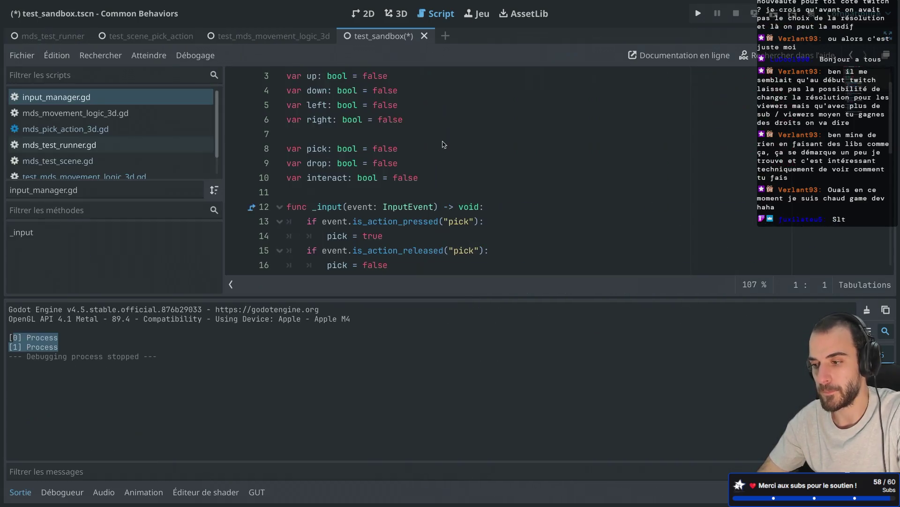
{"action": "left_click", "coordinate": [19, 492]}
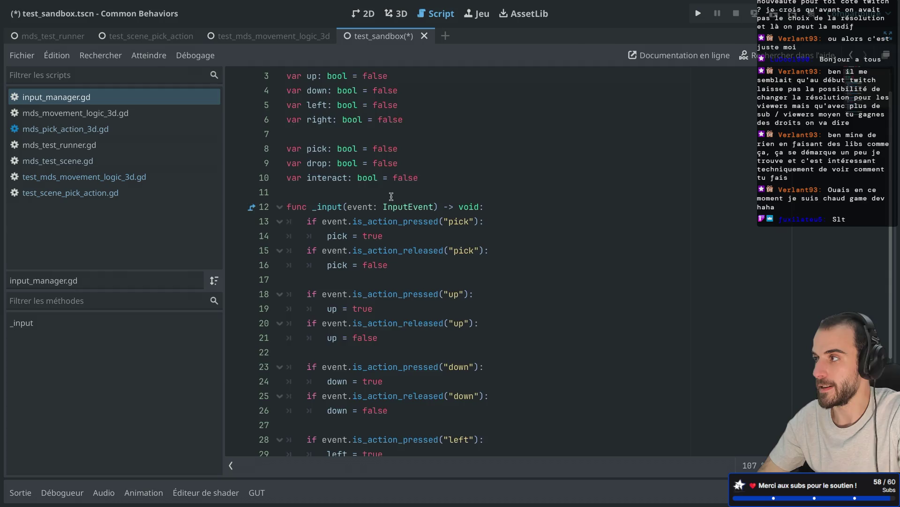
{"action": "scroll", "coordinate": [391, 196], "scroll_direction": "down", "scroll_amount": 3}
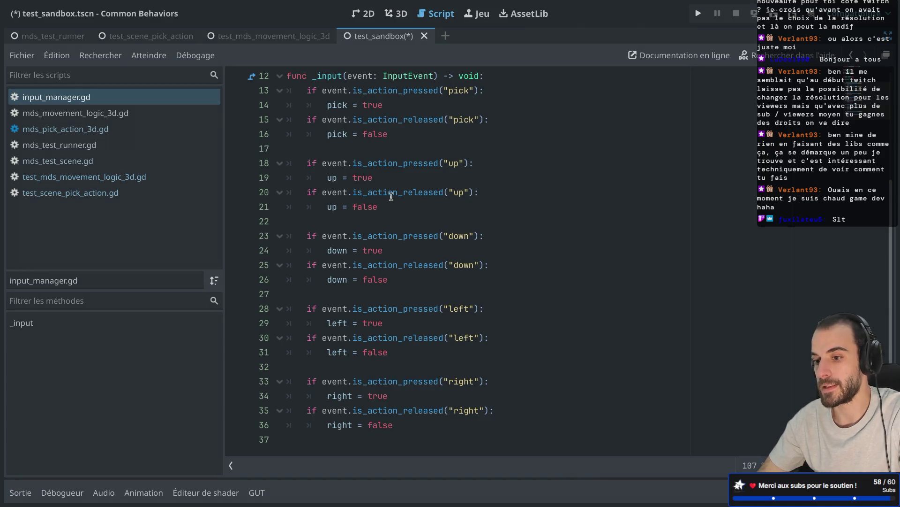
{"action": "scroll", "coordinate": [392, 196], "scroll_direction": "up", "scroll_amount": 4}
{"action": "left_click", "coordinate": [313, 217]}
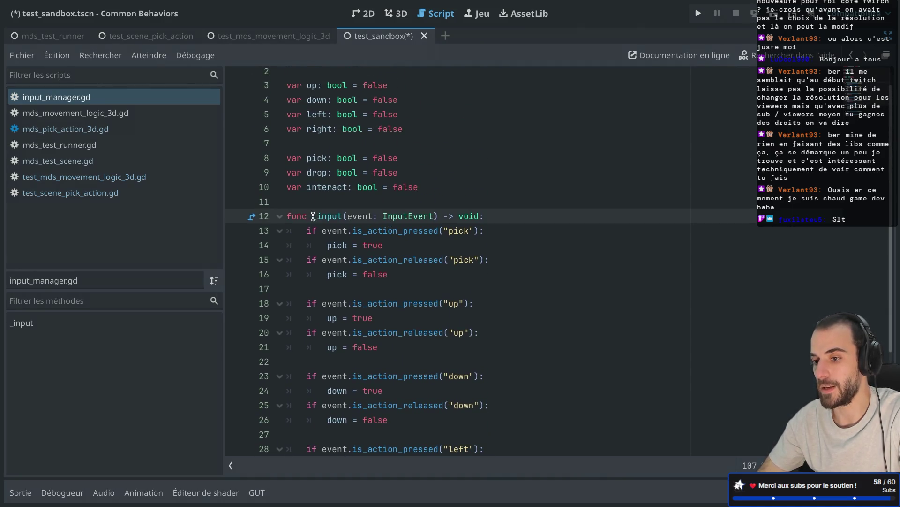
{"action": "double_click", "coordinate": [313, 216]}
{"action": "mouse_move", "coordinate": [344, 216]}
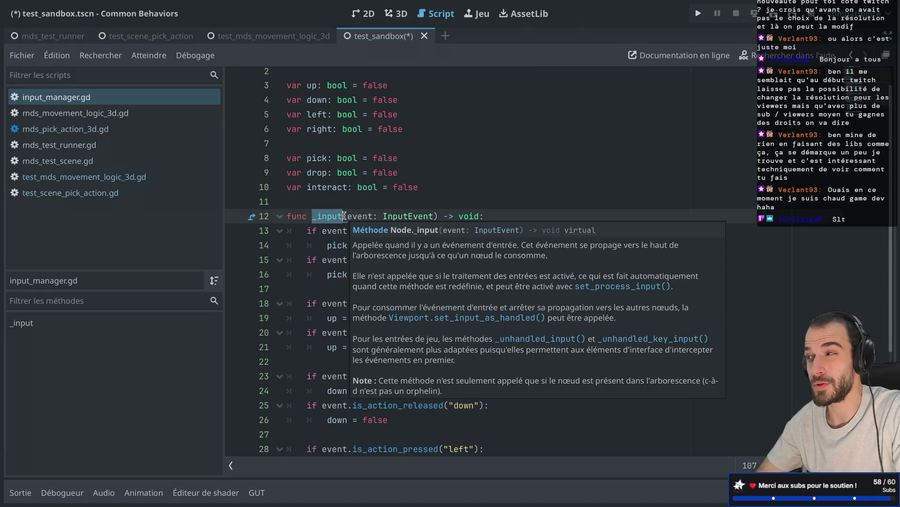
{"action": "left_click", "coordinate": [314, 216]}
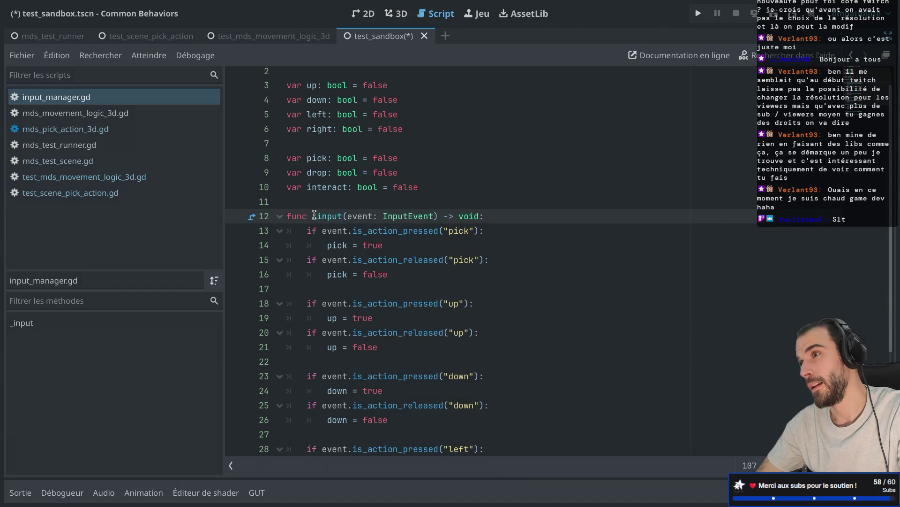
- Open mds_pick_action_3d.gd and follow its InputManagerGlobal.pick check back to input_manager.gd
{"action": "left_click", "coordinate": [99, 135]}
{"action": "scroll", "coordinate": [282, 206], "scroll_direction": "up", "scroll_amount": 6}
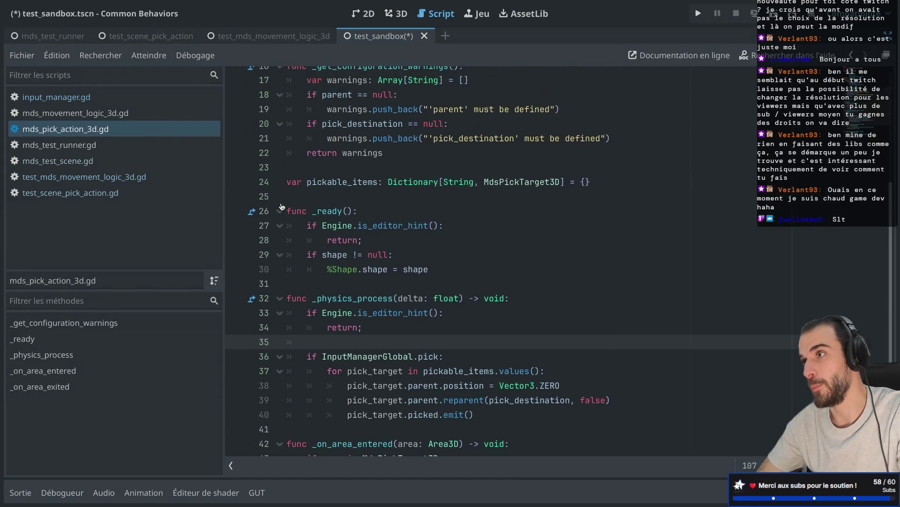
{"action": "scroll", "coordinate": [294, 218], "scroll_direction": "up", "scroll_amount": 3}
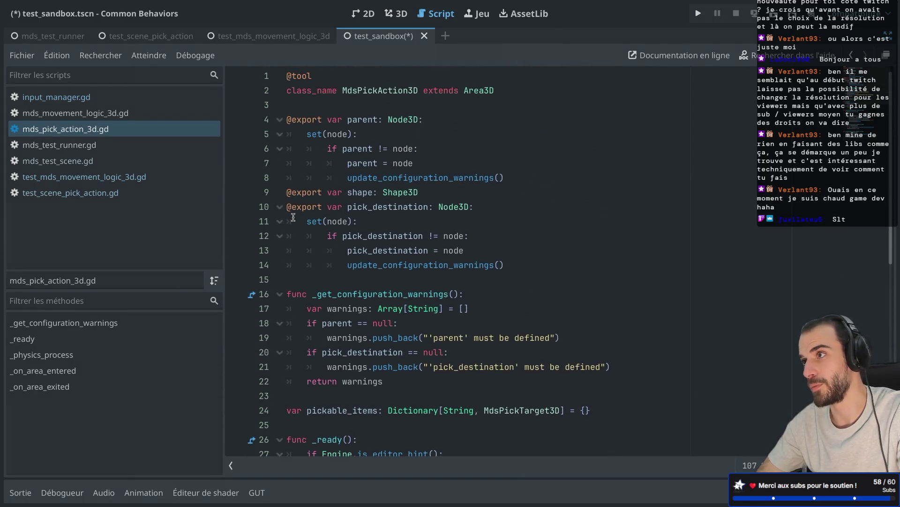
{"action": "scroll", "coordinate": [293, 217], "scroll_direction": "down", "scroll_amount": 9}
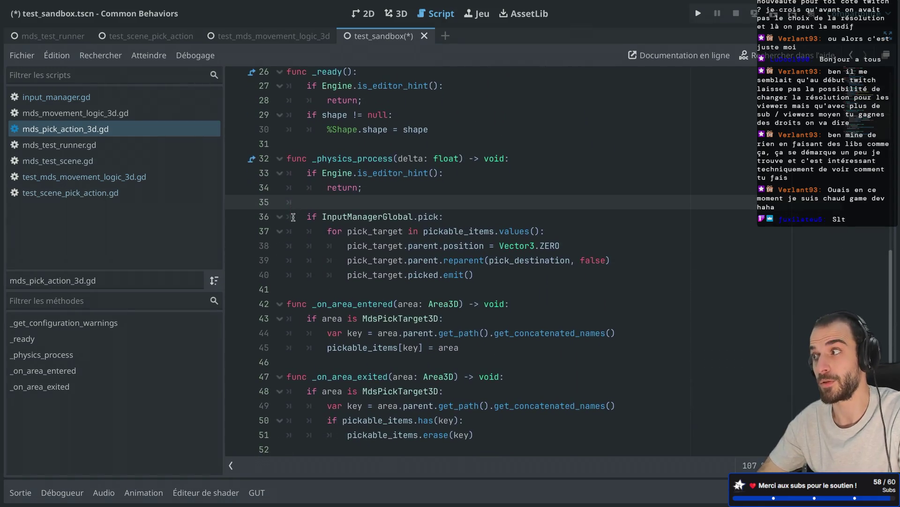
{"action": "left_click_drag", "start_coordinate": [323, 207], "coordinate": [433, 207]}
{"action": "left_click", "coordinate": [387, 206], "text": "ctrl"}
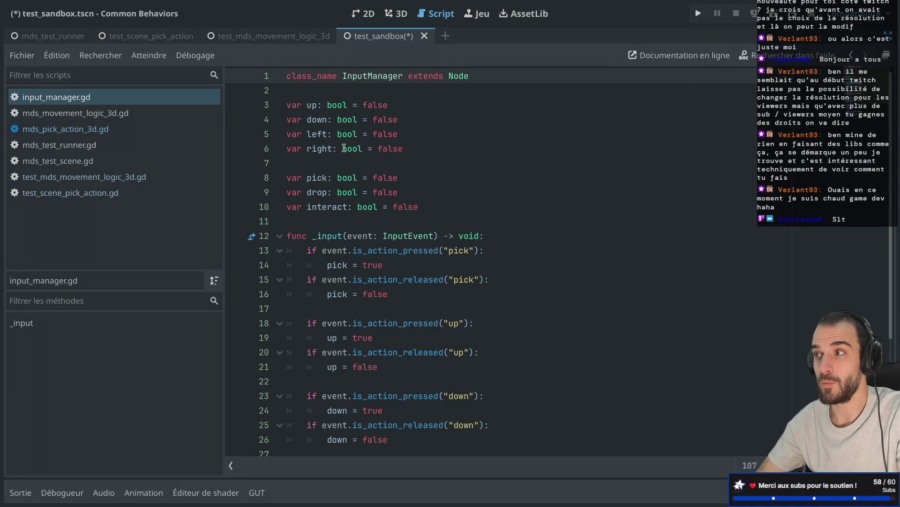
- Review the up flag declaration and _input function in input_manager.gd
{"action": "left_click_drag", "start_coordinate": [313, 106], "coordinate": [382, 105]}
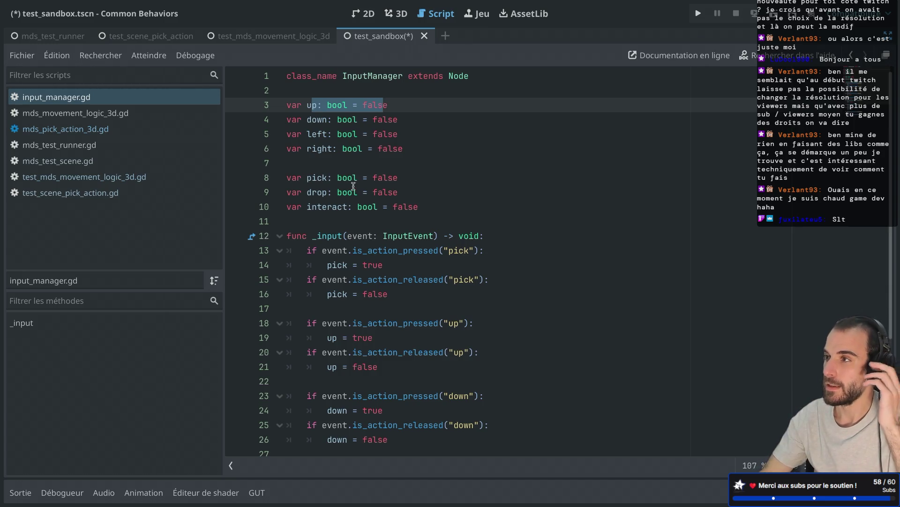
{"action": "left_click_drag", "start_coordinate": [312, 237], "coordinate": [348, 237]}
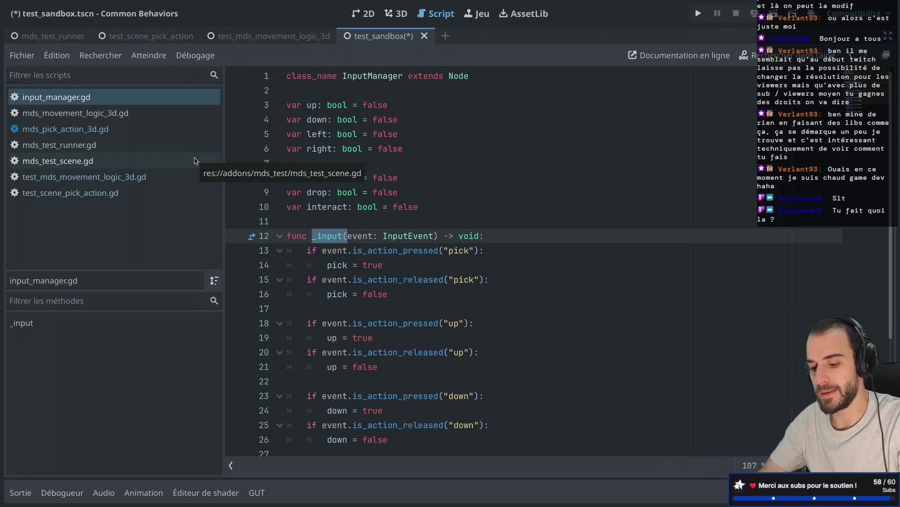
{"action": "key", "text": "ctrl+shift+F11"}
- Run test_scene_pick_action.tscn once, stop it, and open mds_test_scene.gd
{"action": "scroll", "coordinate": [107, 389], "scroll_direction": "down", "scroll_amount": 3}
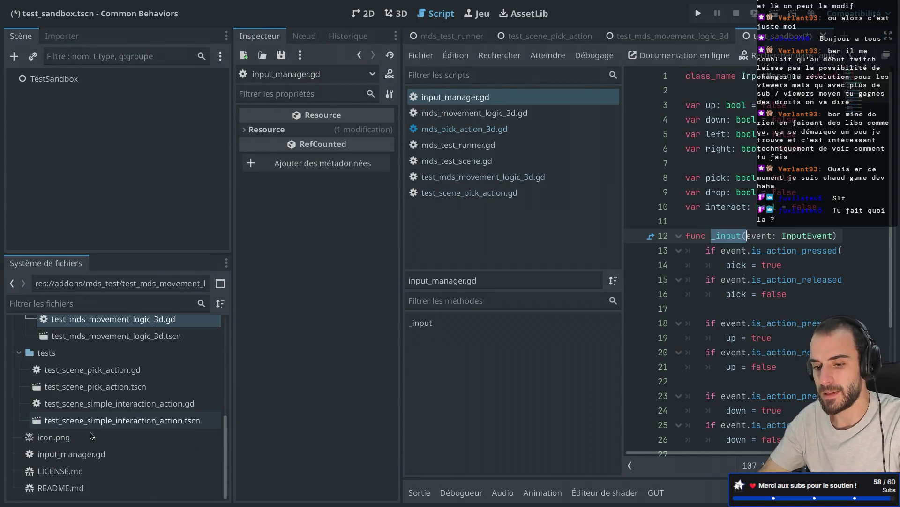
{"action": "double_click", "coordinate": [109, 389]}
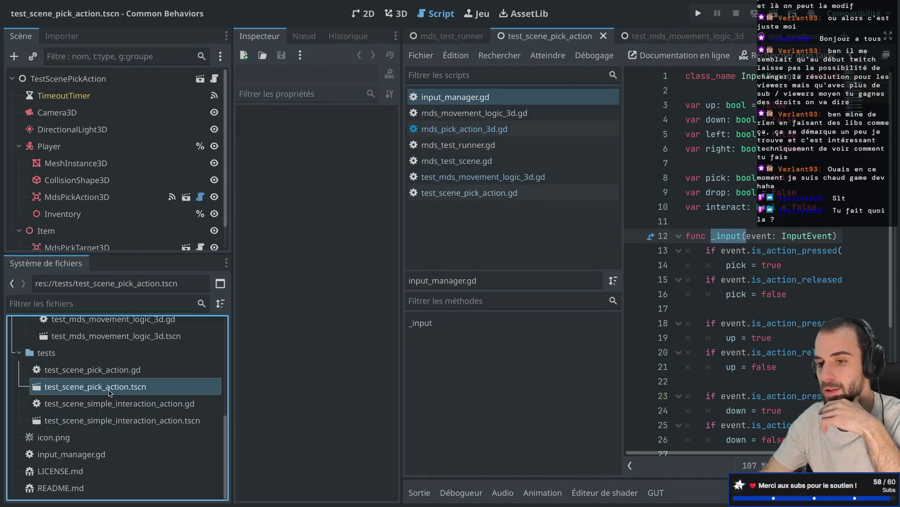
{"action": "left_click", "coordinate": [771, 13]}
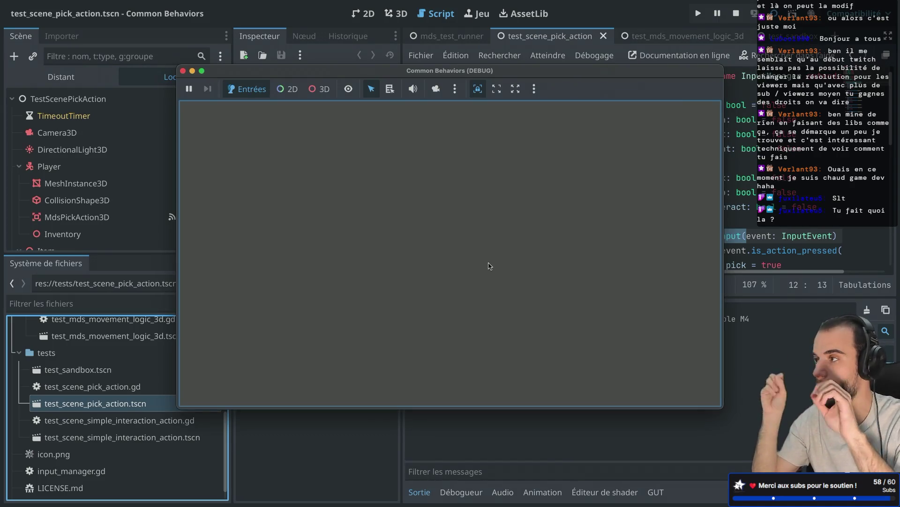
{"action": "left_click", "coordinate": [183, 71]}
{"action": "scroll", "coordinate": [118, 422], "scroll_direction": "up", "scroll_amount": 5}
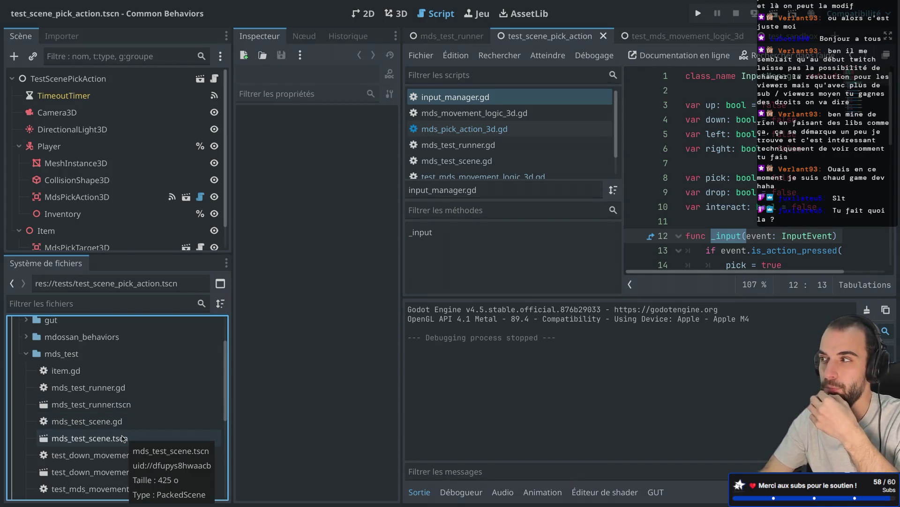
{"action": "double_click", "coordinate": [114, 422]}
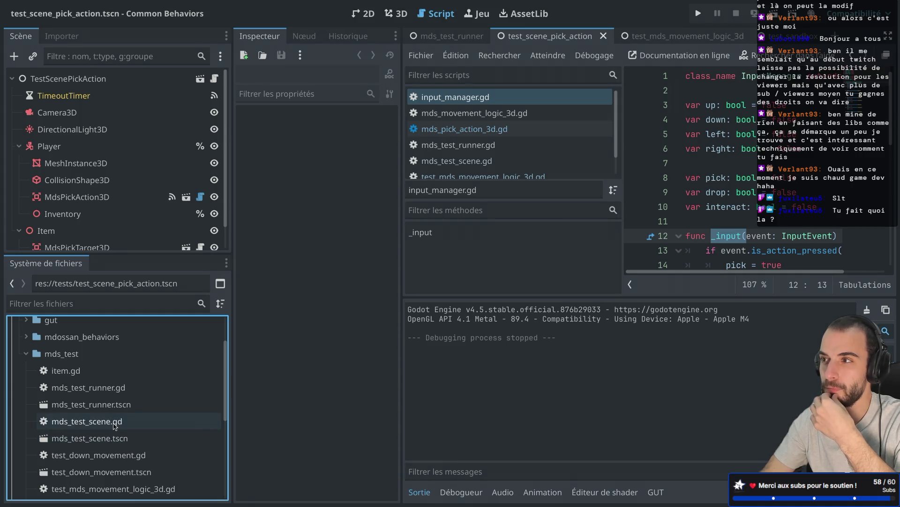
- Review mds_test_scene.gd's debug flag, debug print and step emit lines, then open test_scene_pick_action.gd
{"action": "key", "text": "ctrl+shift+F11"}
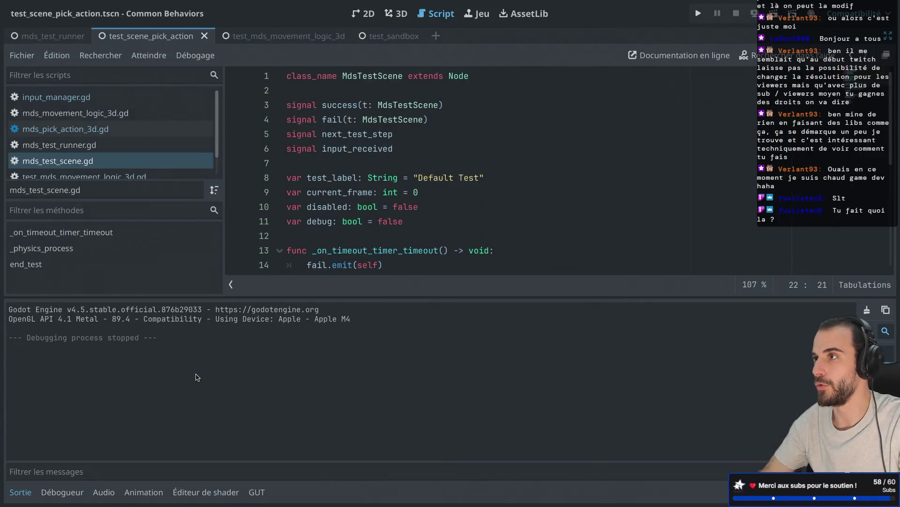
{"action": "left_click", "coordinate": [20, 492]}
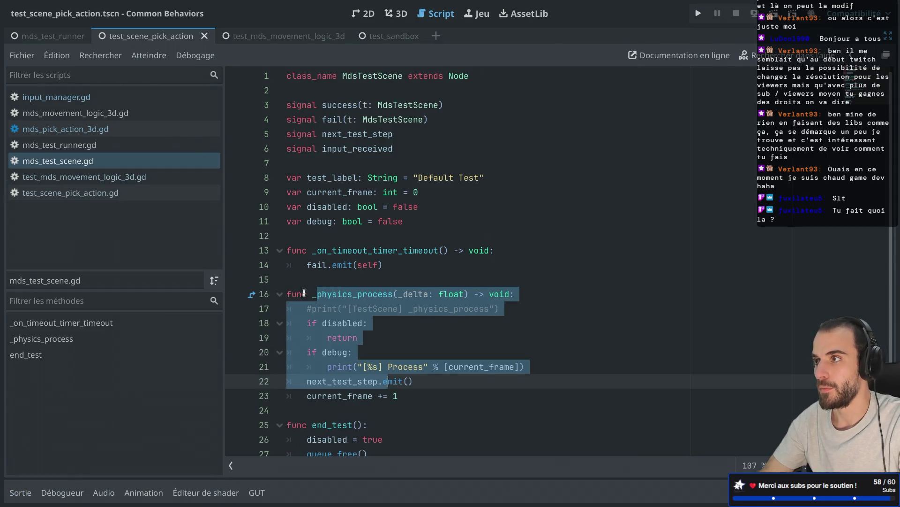
{"action": "left_click", "coordinate": [318, 282]}
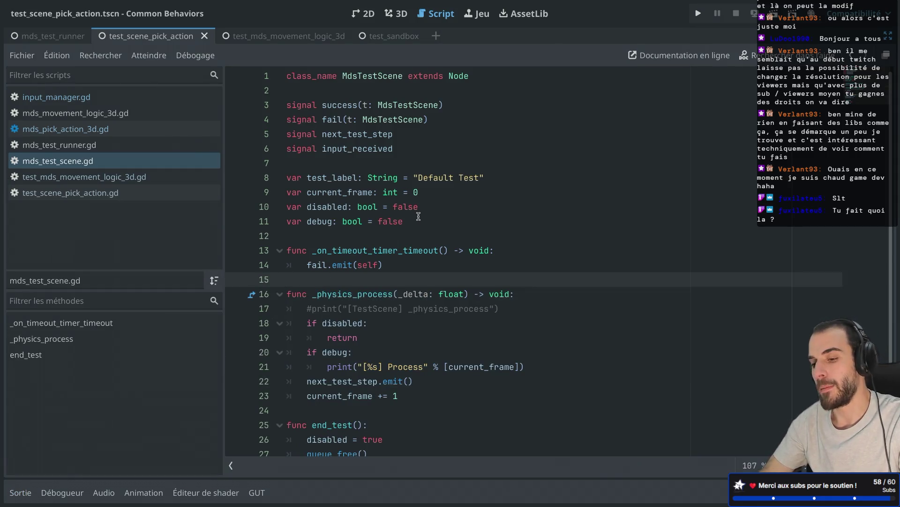
{"action": "scroll", "coordinate": [435, 206], "scroll_direction": "down", "scroll_amount": 1}
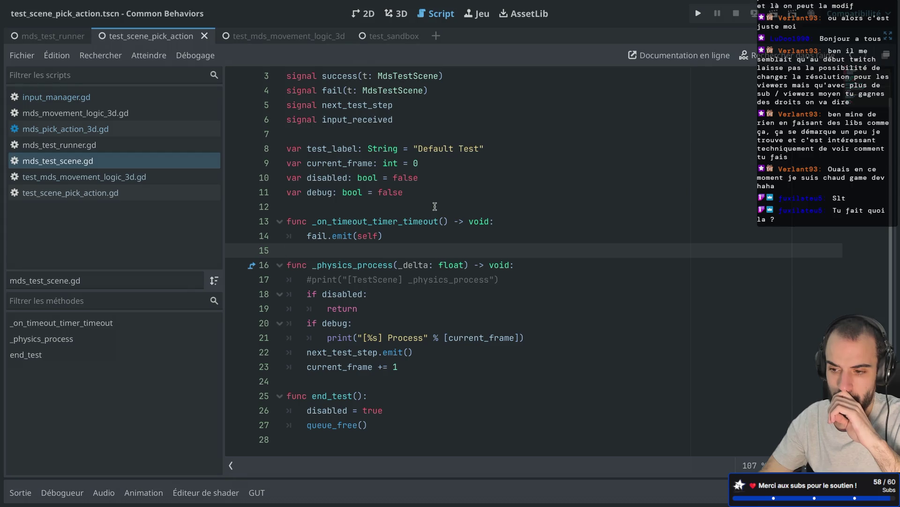
{"action": "left_click", "coordinate": [425, 197]}
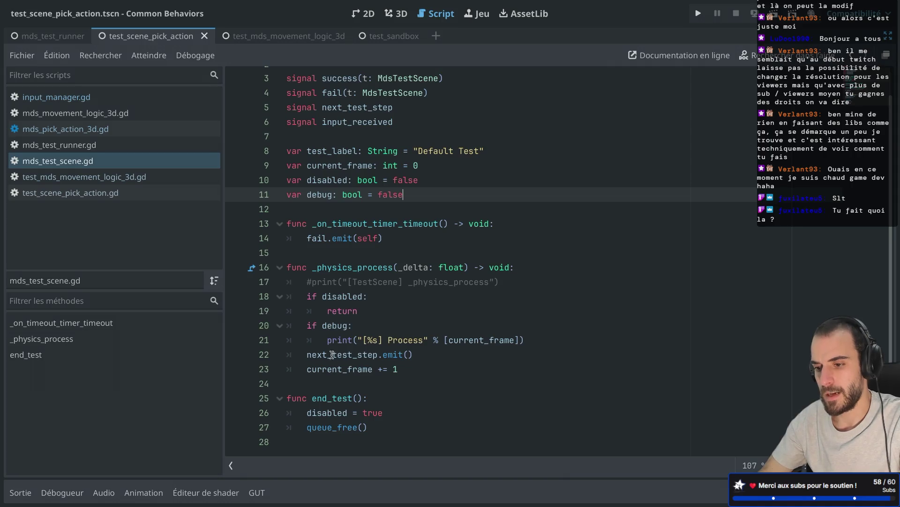
{"action": "left_click_drag", "start_coordinate": [328, 339], "coordinate": [349, 355]}
{"action": "left_click", "coordinate": [349, 367]}
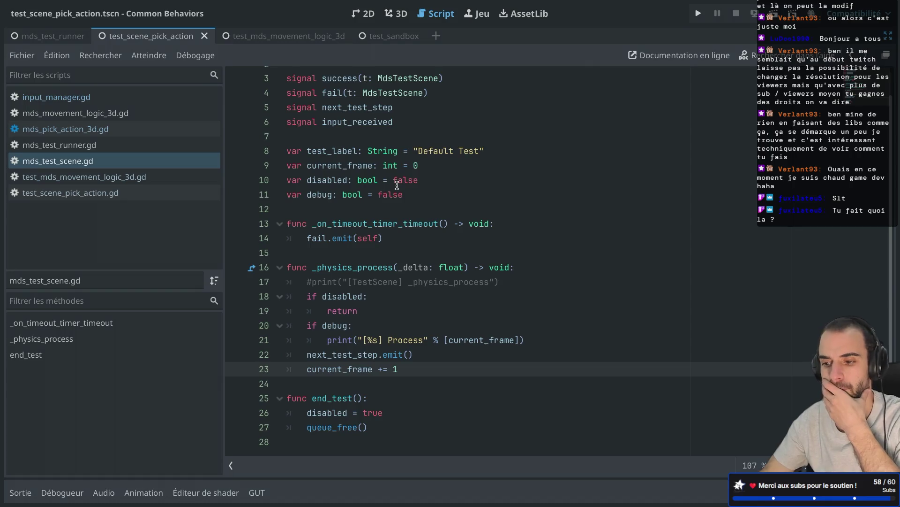
{"action": "left_click", "coordinate": [110, 195]}
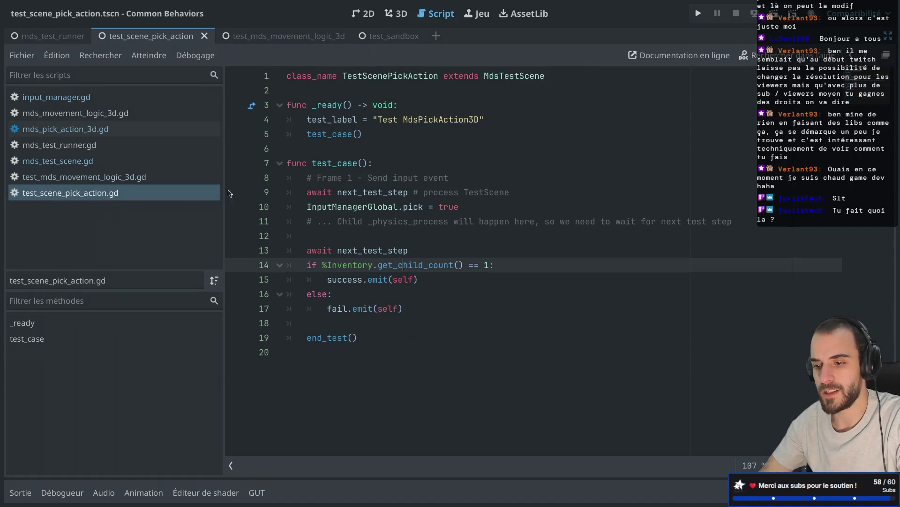
- Insert an early 'return' at the top of test_case and run the scene
{"action": "left_click", "coordinate": [375, 165]}
{"action": "key", "text": "Return"}
{"action": "type", "text": "return"}
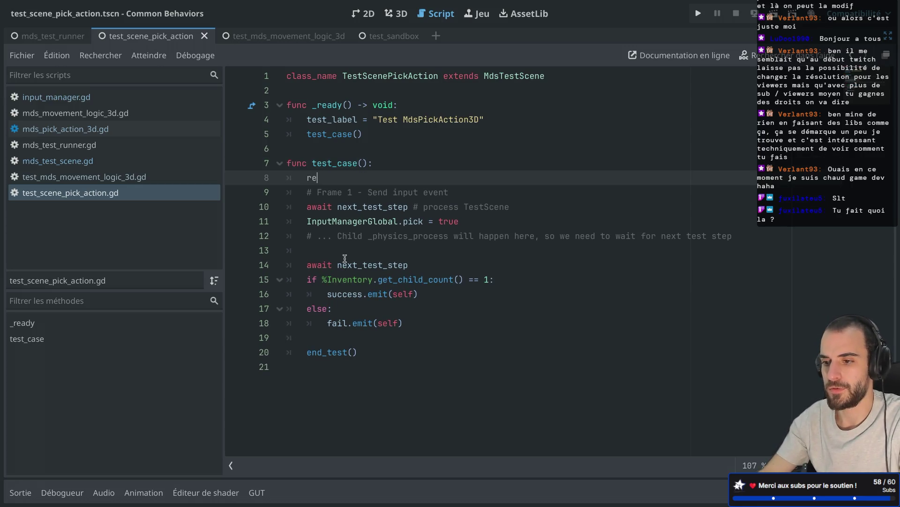
{"action": "key", "text": "super+r"}
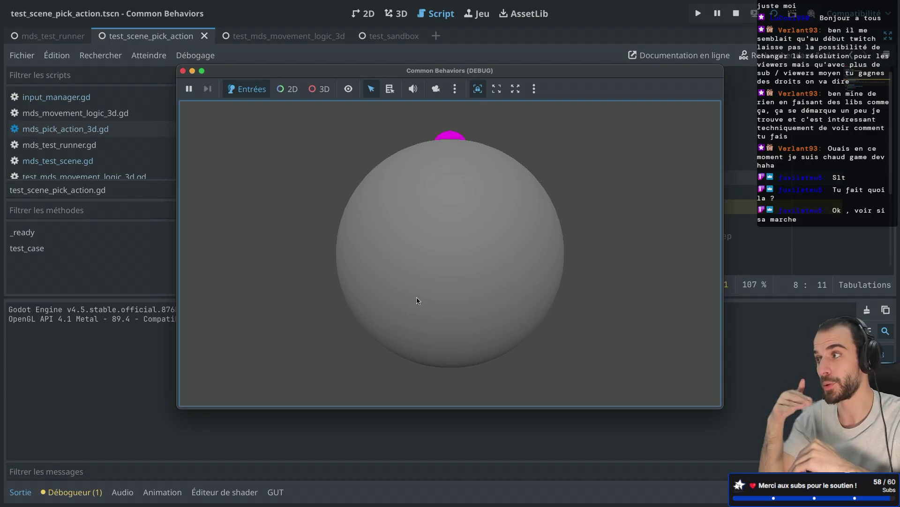
- Stop the game and delete the temporary return line from test_case
{"action": "left_click", "coordinate": [183, 71]}
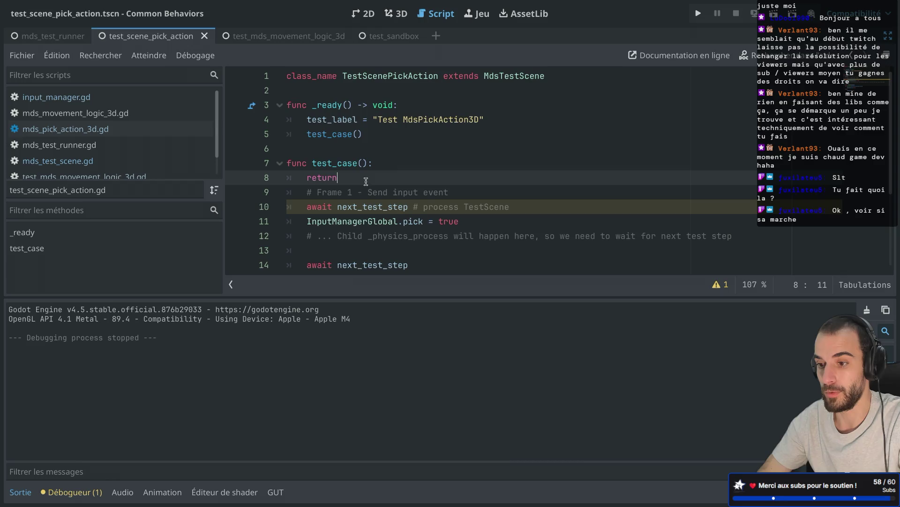
{"action": "left_click_drag", "start_coordinate": [366, 181], "coordinate": [384, 170]}
{"action": "key", "text": "BackSpace"}
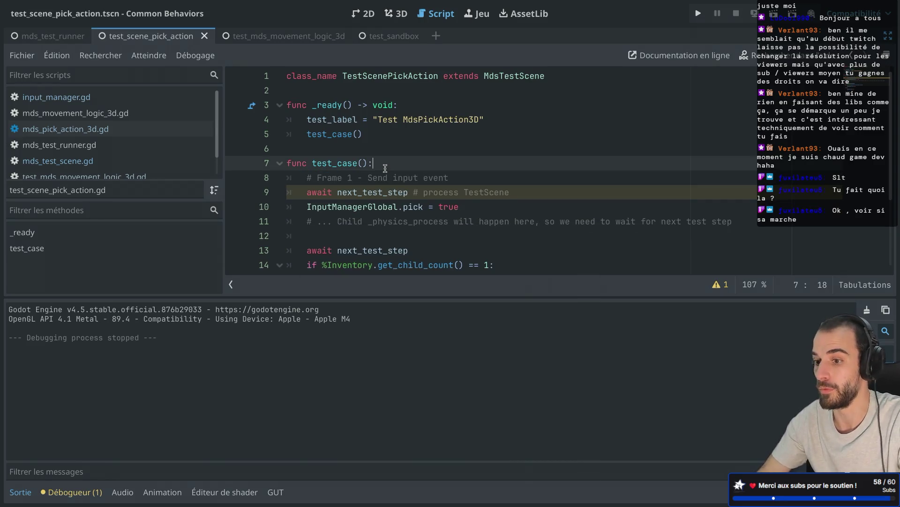
{"action": "scroll", "coordinate": [466, 145], "scroll_direction": "down", "scroll_amount": 2}
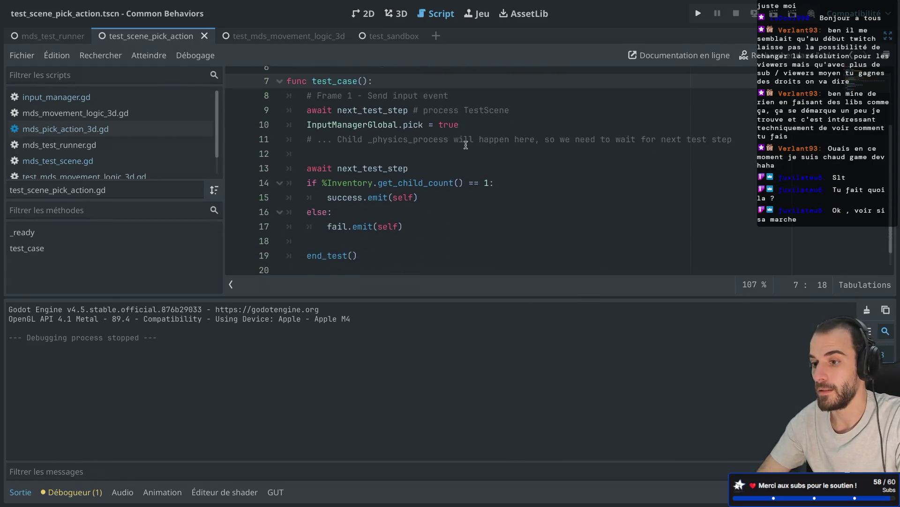
{"action": "scroll", "coordinate": [466, 145], "scroll_direction": "up", "scroll_amount": 3}
- Remove the '# process TestScene' comment on line 9, save, and restore the docks
{"action": "left_click_drag", "start_coordinate": [413, 135], "coordinate": [515, 133]}
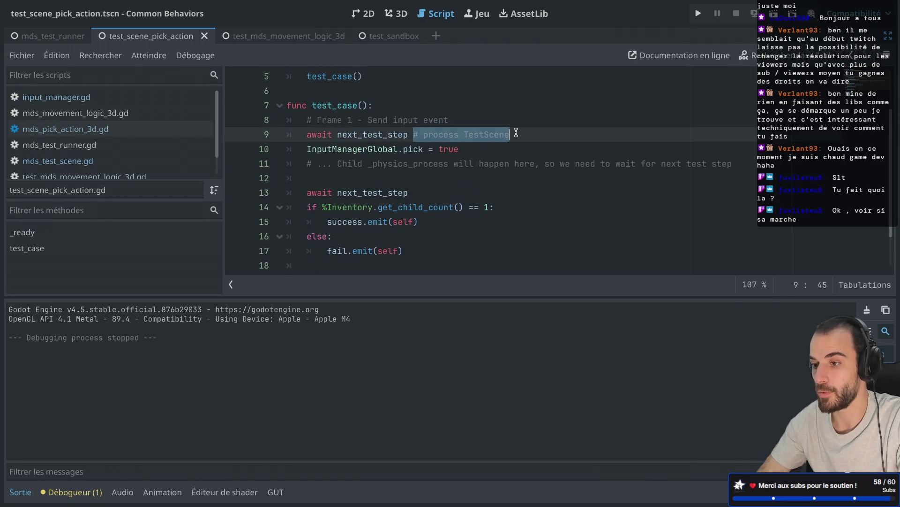
{"action": "key", "text": "BackSpace"}
{"action": "key", "text": "BackSpace"}
{"action": "key", "text": "ctrl+s"}
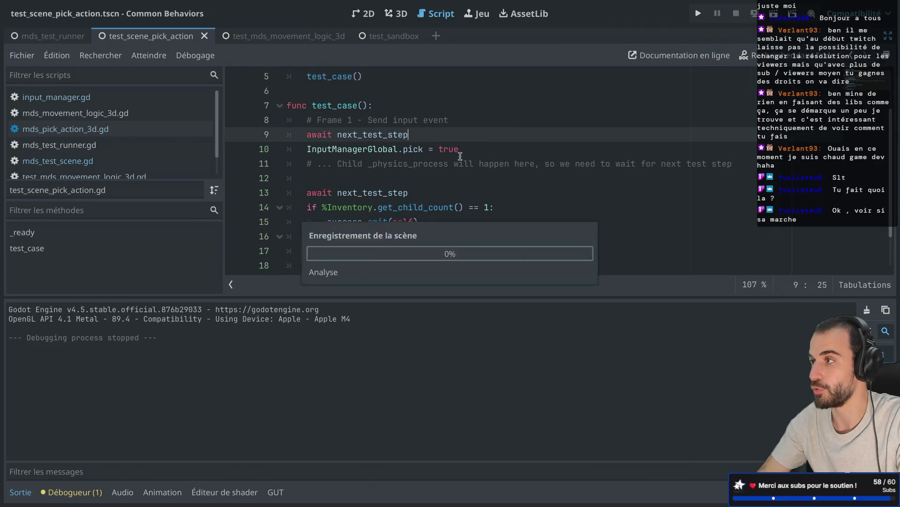
{"action": "scroll", "coordinate": [460, 156], "scroll_direction": "down", "scroll_amount": 1}
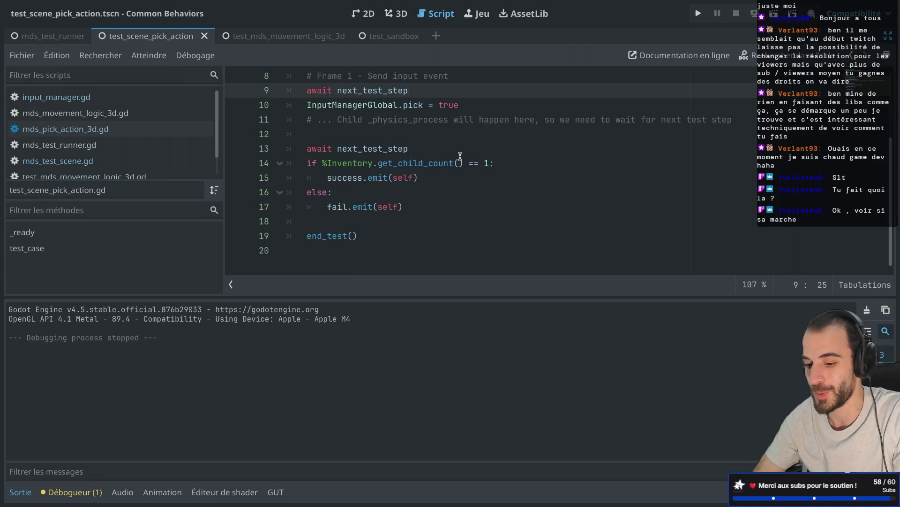
{"action": "scroll", "coordinate": [446, 122], "scroll_direction": "up", "scroll_amount": 2}
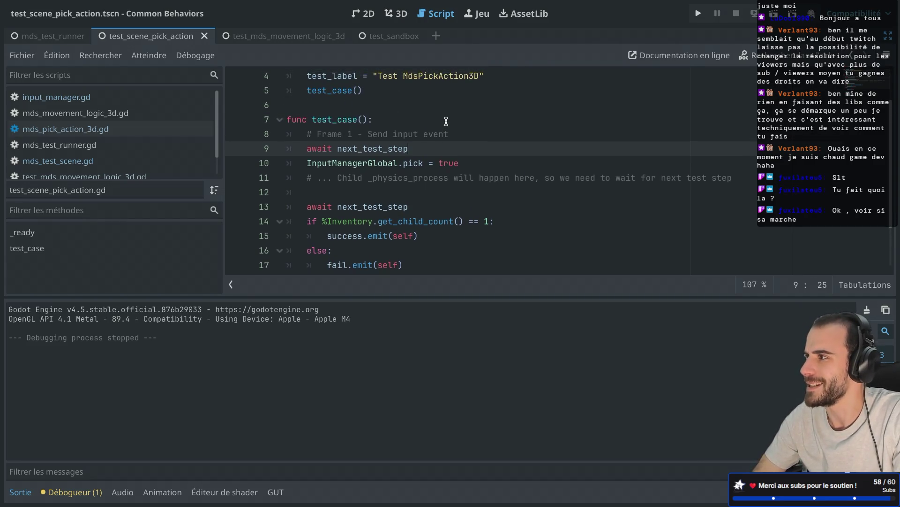
{"action": "key", "text": "super+ctrl+d"}
- Open, then delete both the test_down_movement scene and script
{"action": "scroll", "coordinate": [90, 386], "scroll_direction": "down", "scroll_amount": 3}
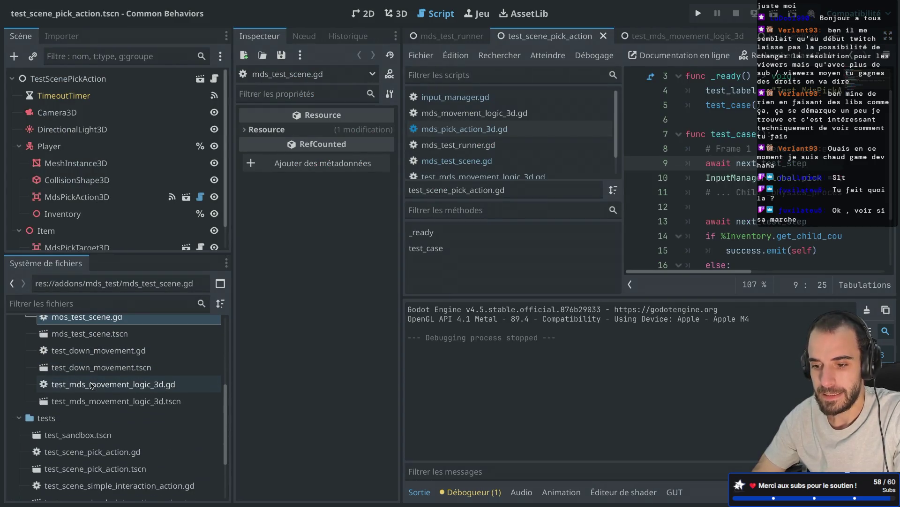
{"action": "scroll", "coordinate": [90, 386], "scroll_direction": "up", "scroll_amount": 2}
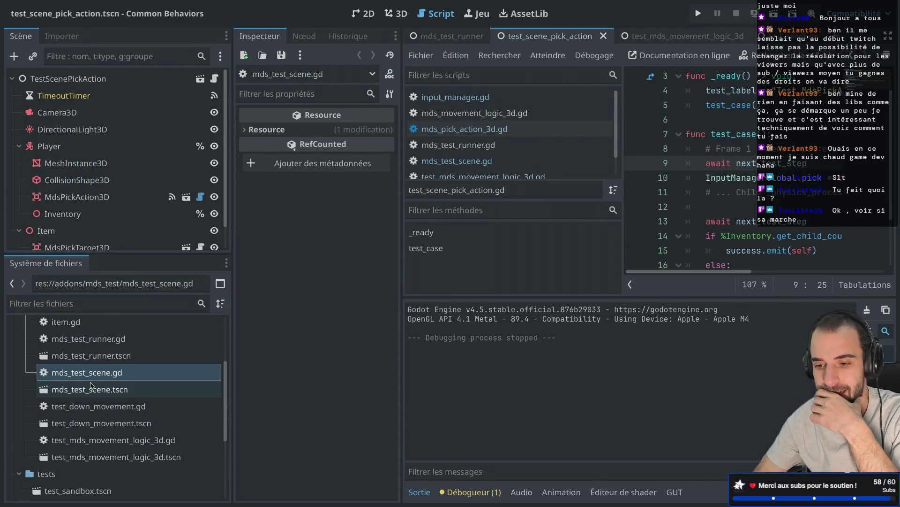
{"action": "double_click", "coordinate": [127, 422]}
{"action": "double_click", "coordinate": [137, 406]}
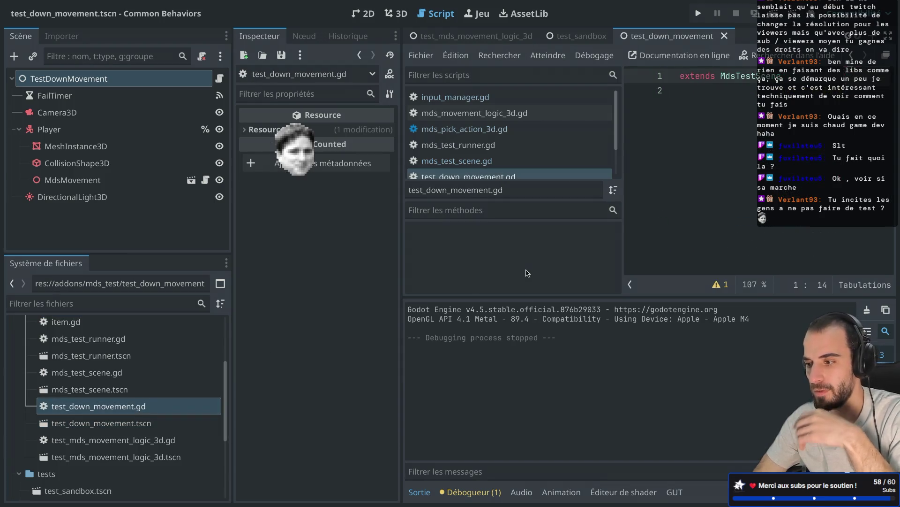
{"action": "left_click", "coordinate": [109, 422], "text": "shift"}
{"action": "right_click", "coordinate": [120, 406]}
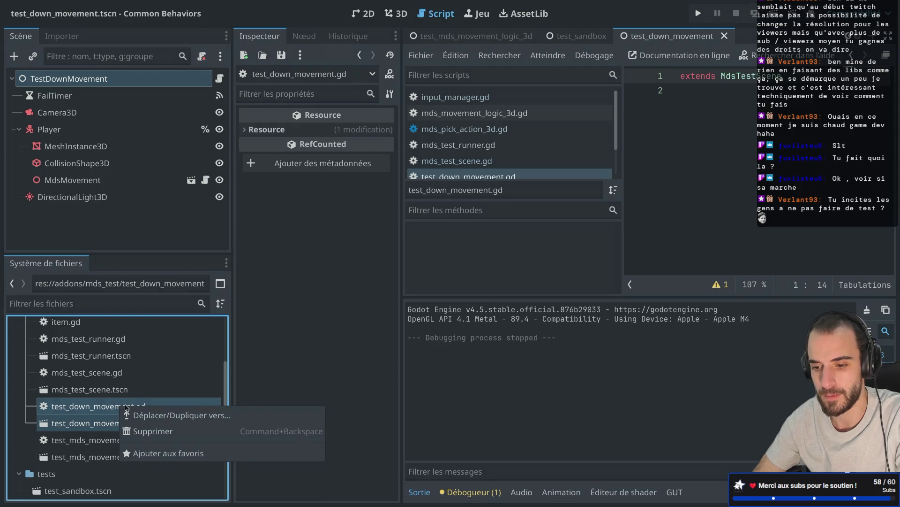
{"action": "left_click", "coordinate": [155, 428]}
{"action": "left_click", "coordinate": [550, 309]}
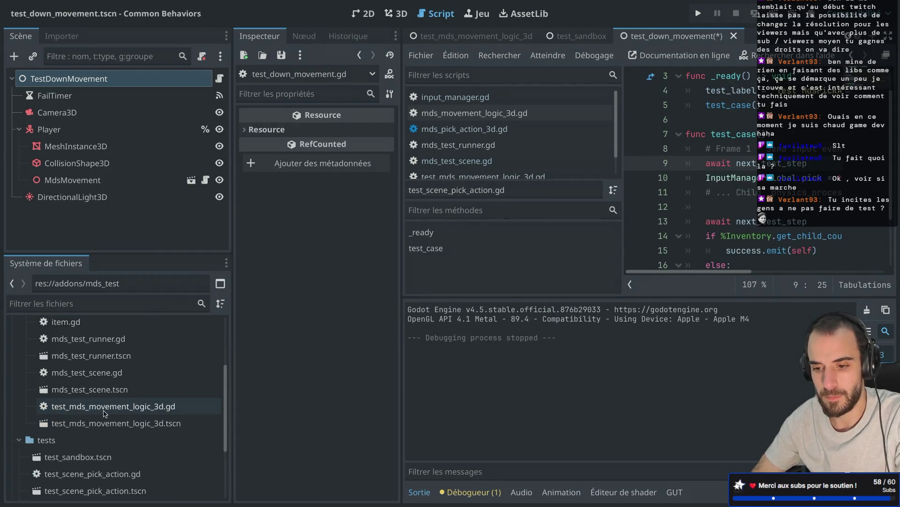
- Open test_mds_movement_logic_3d.gd and scroll through its code
{"action": "left_click", "coordinate": [141, 406]}
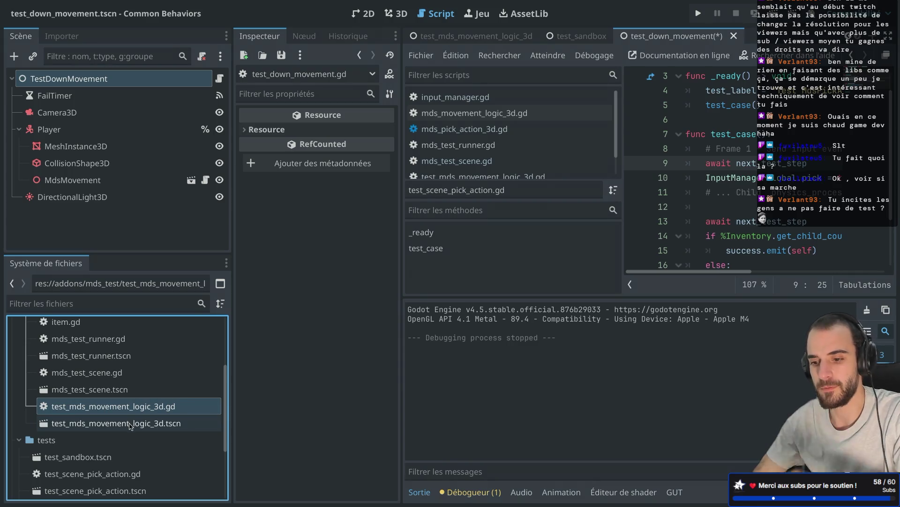
{"action": "double_click", "coordinate": [143, 406]}
{"action": "key", "text": "ctrl+shift+F11"}
{"action": "scroll", "coordinate": [399, 203], "scroll_direction": "down", "scroll_amount": 3}
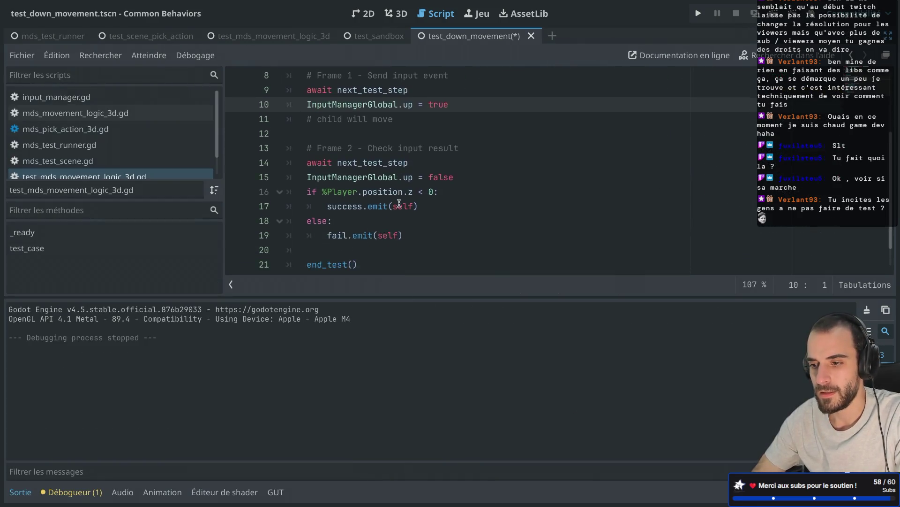
{"action": "scroll", "coordinate": [399, 203], "scroll_direction": "up", "scroll_amount": 5}
{"action": "scroll", "coordinate": [400, 203], "scroll_direction": "down", "scroll_amount": 5}
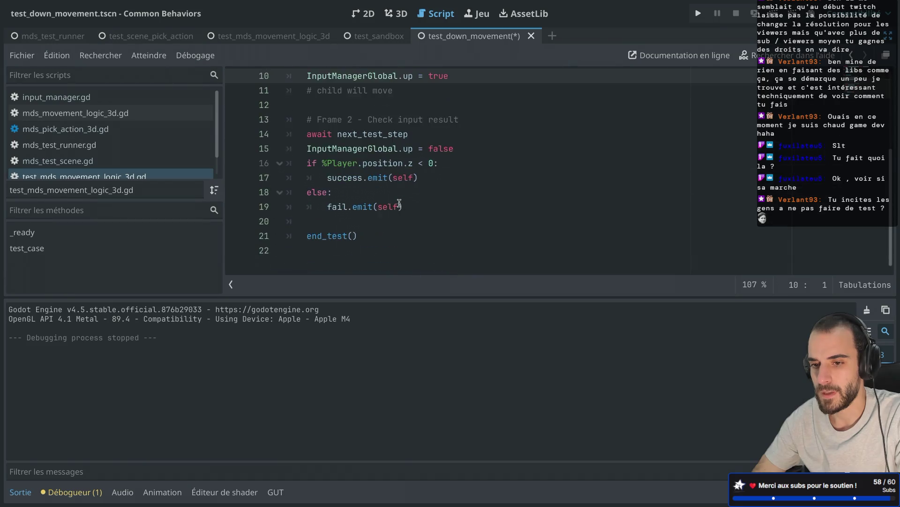
{"action": "key", "text": "ctrl+shift+F11"}
{"action": "scroll", "coordinate": [127, 398], "scroll_direction": "up", "scroll_amount": 5}
{"action": "scroll", "coordinate": [134, 420], "scroll_direction": "down", "scroll_amount": 10}
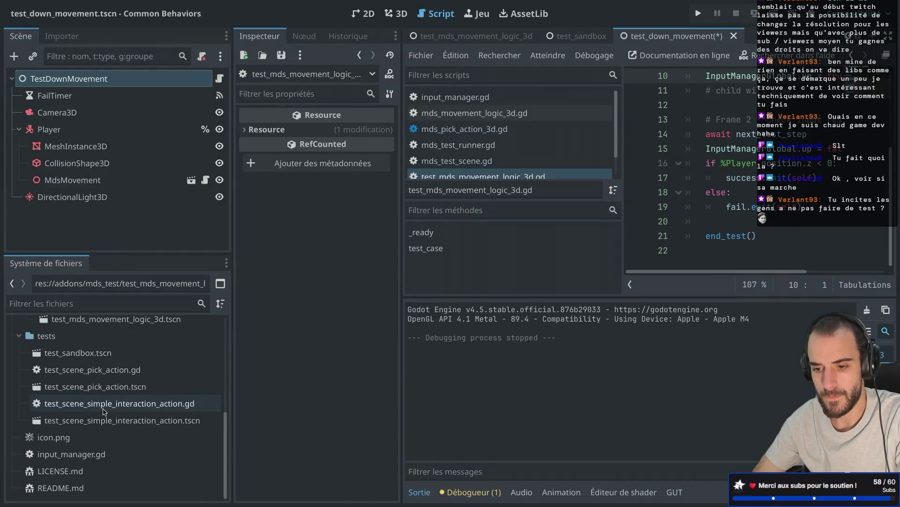
{"action": "scroll", "coordinate": [134, 403], "scroll_direction": "up", "scroll_amount": 4}
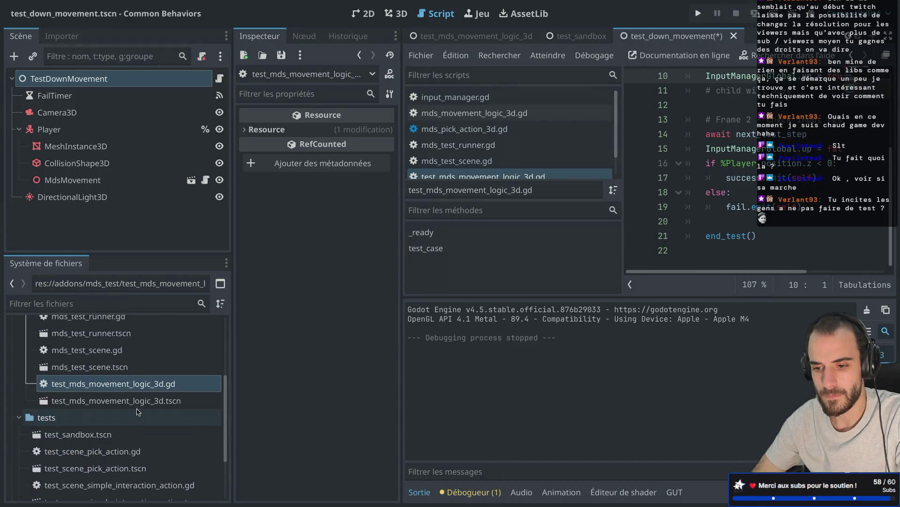
- Select both test_mds_movement_logic_3d script and scene files in FileSystem
{"action": "left_click", "coordinate": [135, 393]}
{"action": "key", "text": "Down"}
{"action": "scroll", "coordinate": [132, 396], "scroll_direction": "down", "scroll_amount": 4}
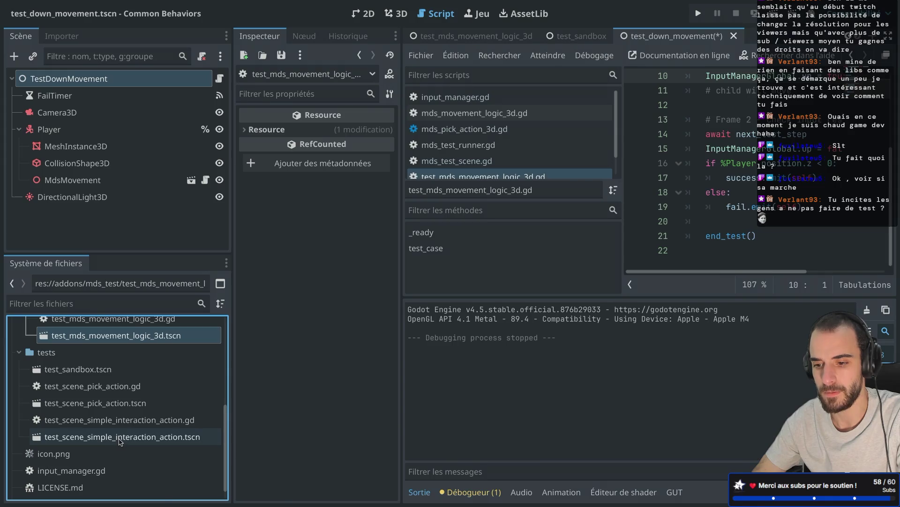
{"action": "scroll", "coordinate": [121, 441], "scroll_direction": "up", "scroll_amount": 5}
{"action": "left_click", "coordinate": [136, 404], "text": "shift"}
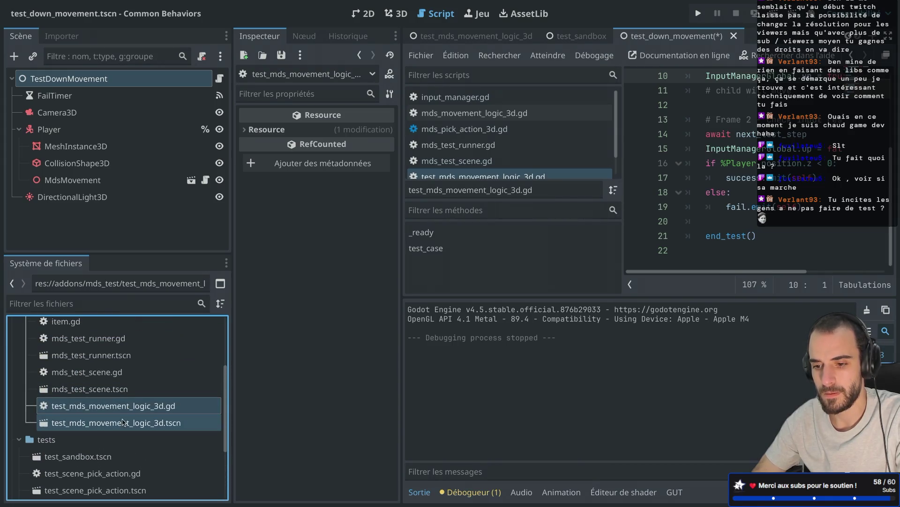
- Move both selected test_mds_movement_logic_3d files into the tests folder
{"action": "right_click", "coordinate": [132, 410]}
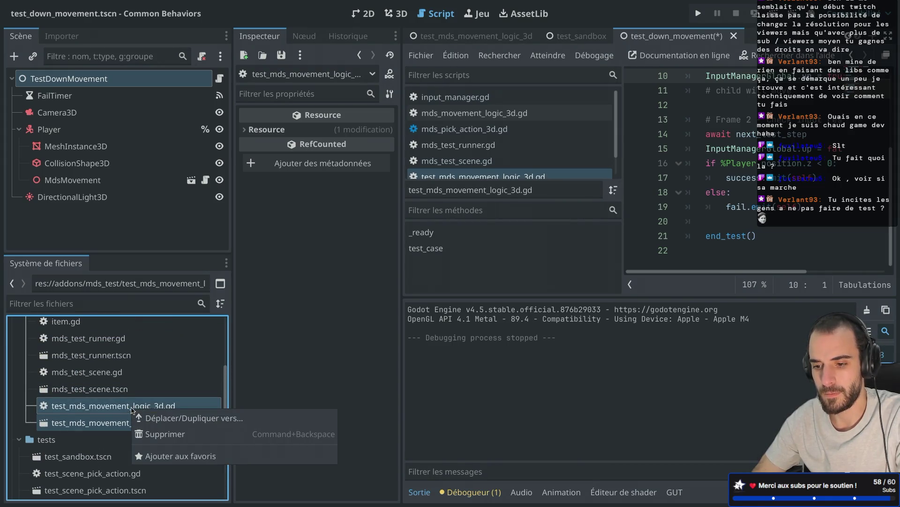
{"action": "left_click", "coordinate": [159, 417]}
{"action": "left_click", "coordinate": [319, 225]}
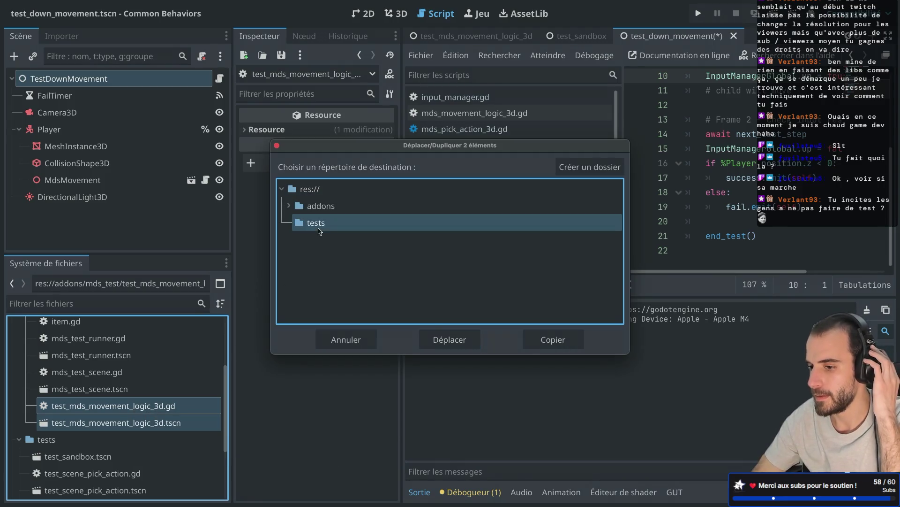
{"action": "left_click", "coordinate": [436, 338]}
- Open test_scene_simple_interaction_action.gd full width and select the TODO comment on line 7
{"action": "scroll", "coordinate": [132, 429], "scroll_direction": "down", "scroll_amount": 3}
{"action": "double_click", "coordinate": [131, 403]}
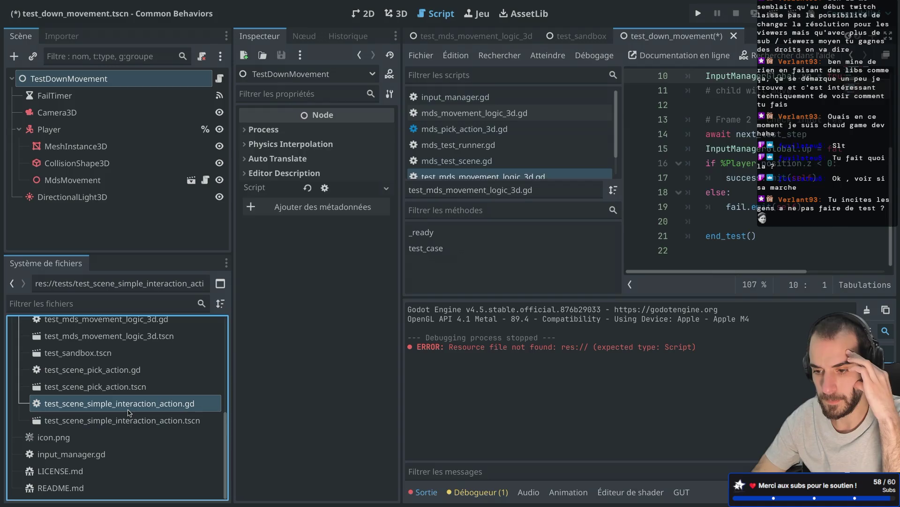
{"action": "key", "text": "ctrl+shift+F11"}
{"action": "scroll", "coordinate": [447, 129], "scroll_direction": "down", "scroll_amount": 1}
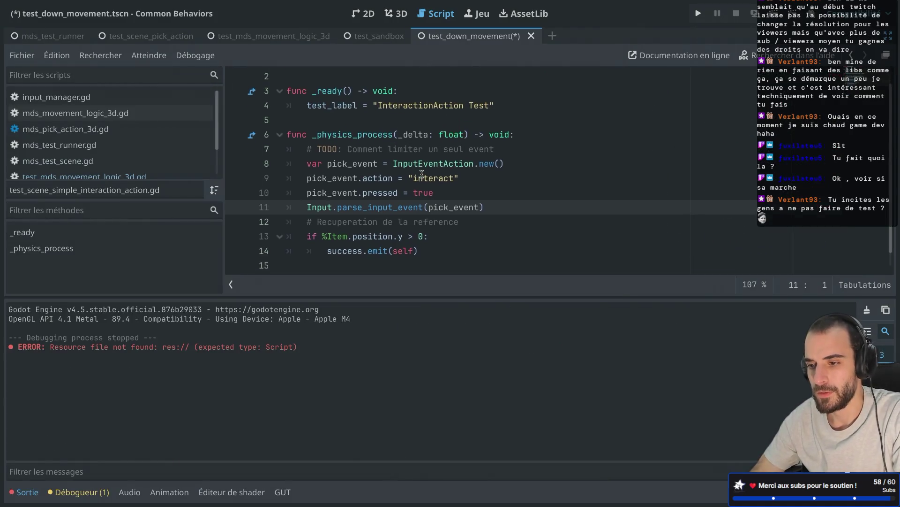
{"action": "left_click_drag", "start_coordinate": [338, 133], "coordinate": [478, 134]}
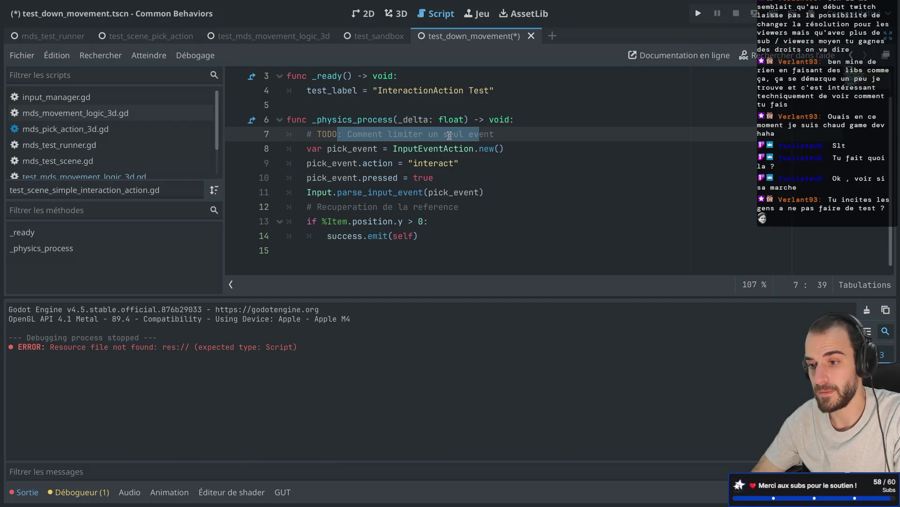
{"action": "scroll", "coordinate": [347, 176], "scroll_direction": "up", "scroll_amount": 2}
{"action": "scroll", "coordinate": [348, 176], "scroll_direction": "down", "scroll_amount": 2}
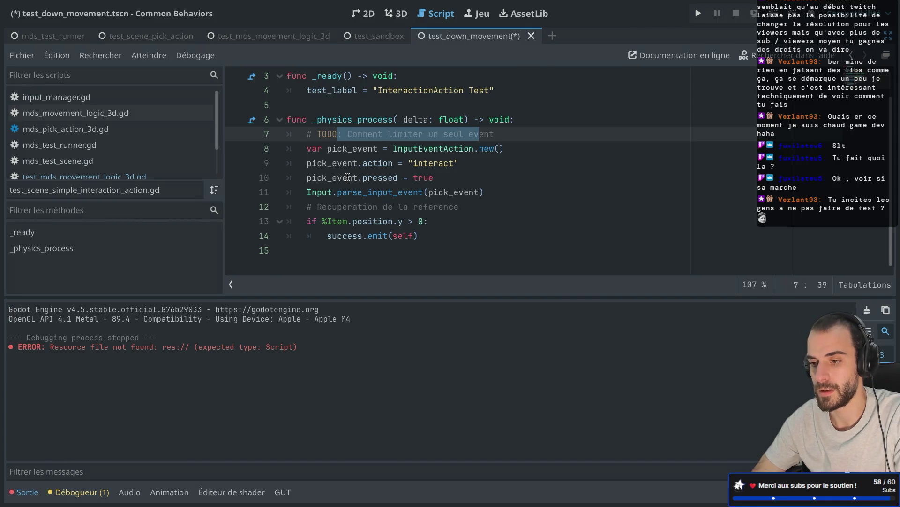
{"action": "key", "text": "ctrl+super+d"}
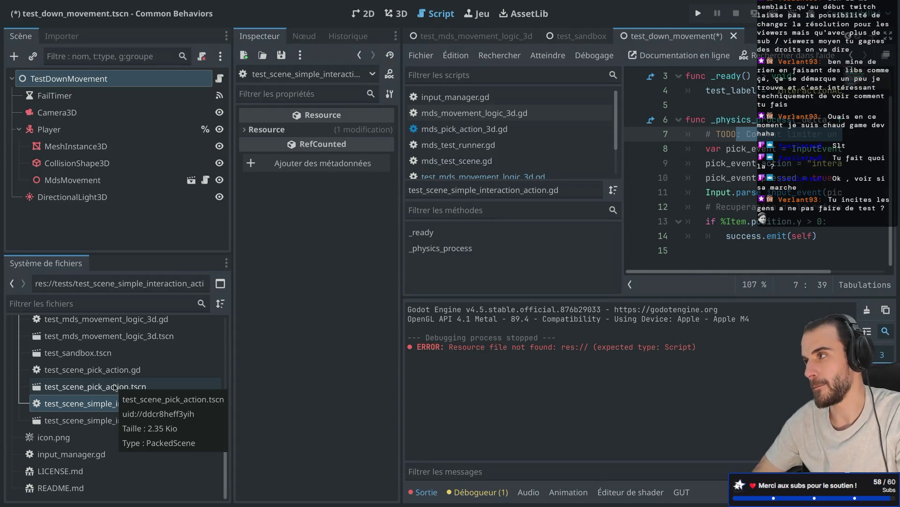
{"action": "scroll", "coordinate": [103, 413], "scroll_direction": "up", "scroll_amount": 2}
{"action": "scroll", "coordinate": [101, 429], "scroll_direction": "down", "scroll_amount": 2}
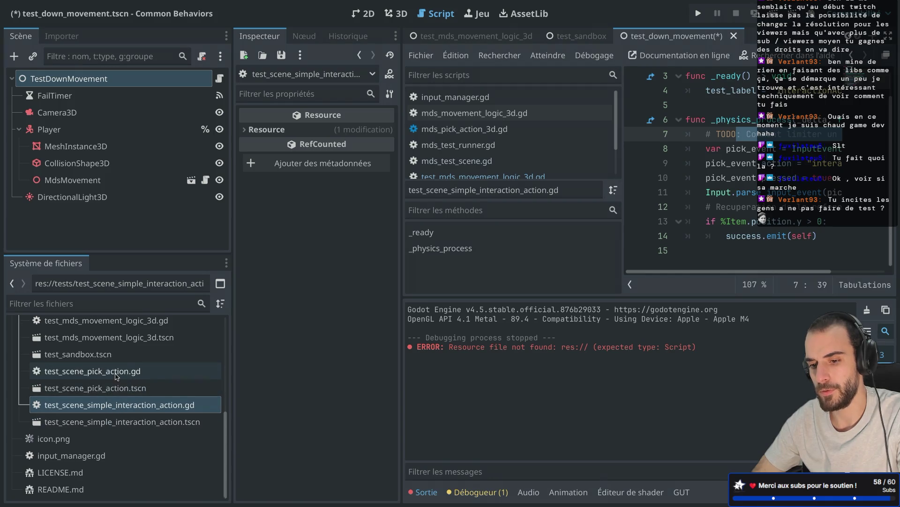
{"action": "scroll", "coordinate": [115, 378], "scroll_direction": "up", "scroll_amount": 4}
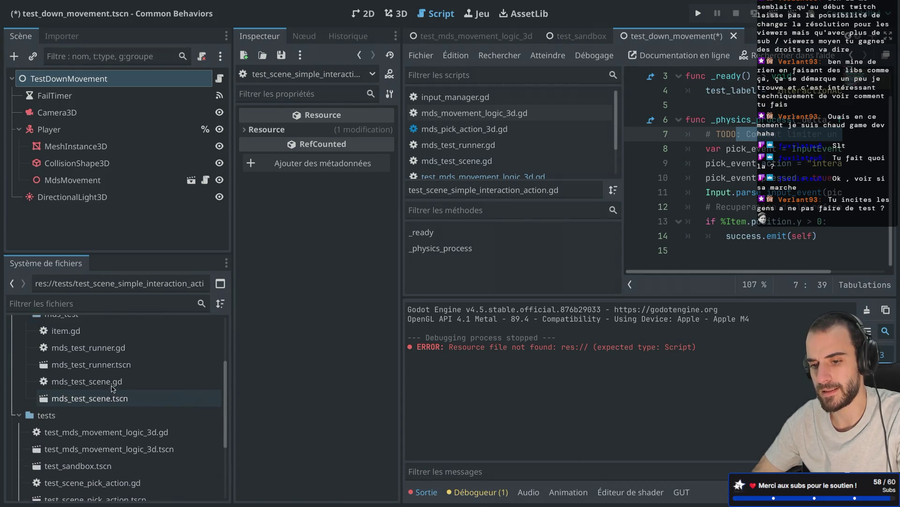
{"action": "scroll", "coordinate": [115, 396], "scroll_direction": "up", "scroll_amount": 1}
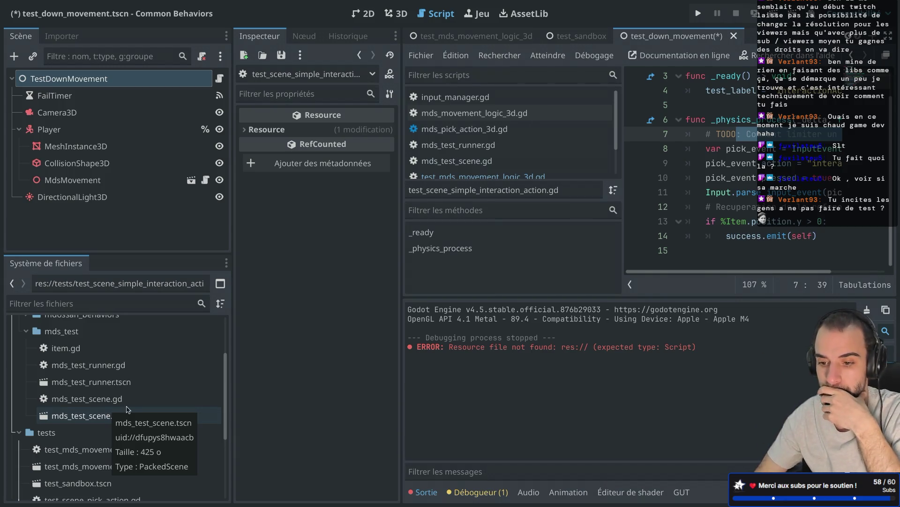
- Change debug from false to true in mds_test_scene.gd and save the script
{"action": "double_click", "coordinate": [86, 398]}
{"action": "key", "text": "ctrl+shift+F11"}
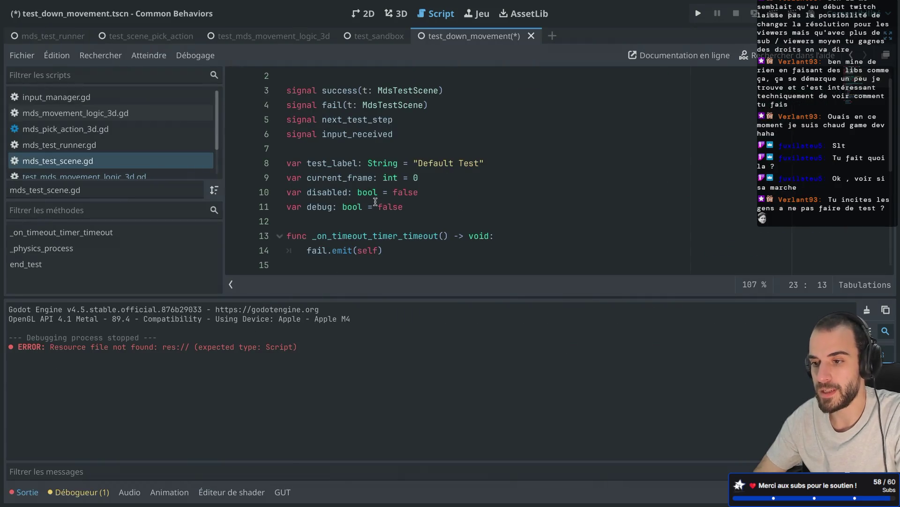
{"action": "scroll", "coordinate": [388, 192], "scroll_direction": "up", "scroll_amount": 1}
{"action": "scroll", "coordinate": [391, 162], "scroll_direction": "down", "scroll_amount": 4}
{"action": "double_click", "coordinate": [393, 160]}
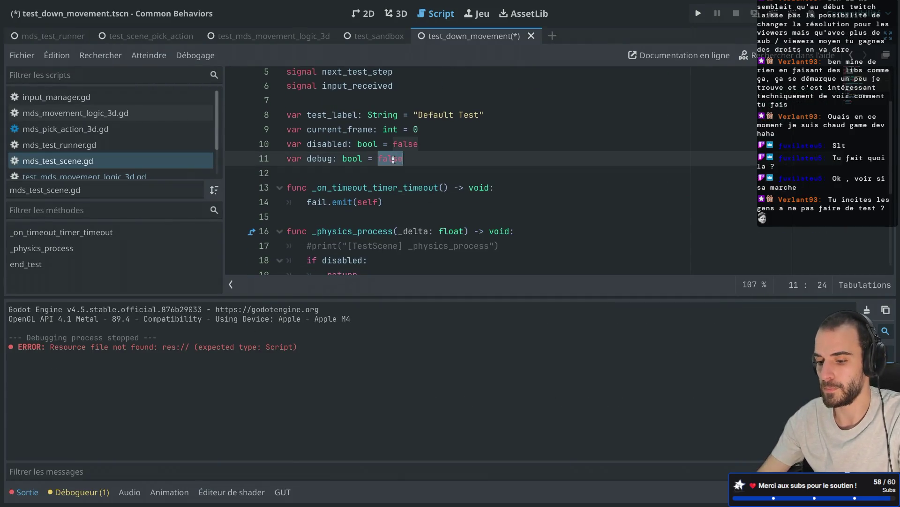
{"action": "type", "text": "true"}
{"action": "key", "text": "ctrl+s"}
- Run the test_scene_pick_action scene to log per-frame Process lines, then close the game window
{"action": "scroll", "coordinate": [447, 166], "scroll_direction": "down", "scroll_amount": 2}
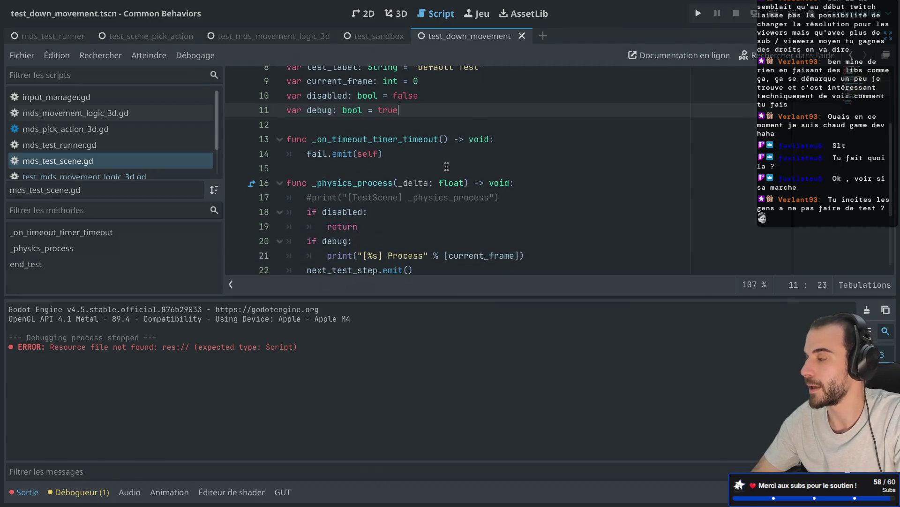
{"action": "scroll", "coordinate": [447, 166], "scroll_direction": "down", "scroll_amount": 3}
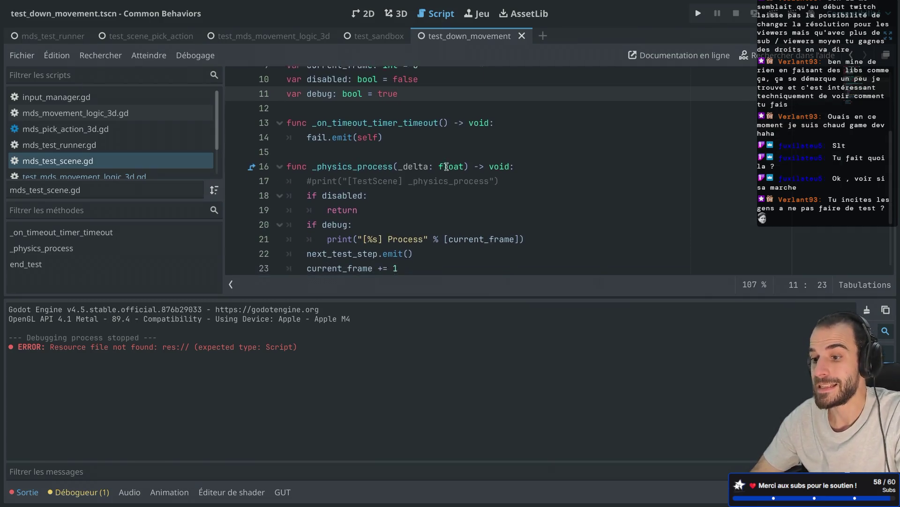
{"action": "left_click", "coordinate": [378, 36]}
{"action": "left_click", "coordinate": [159, 42]}
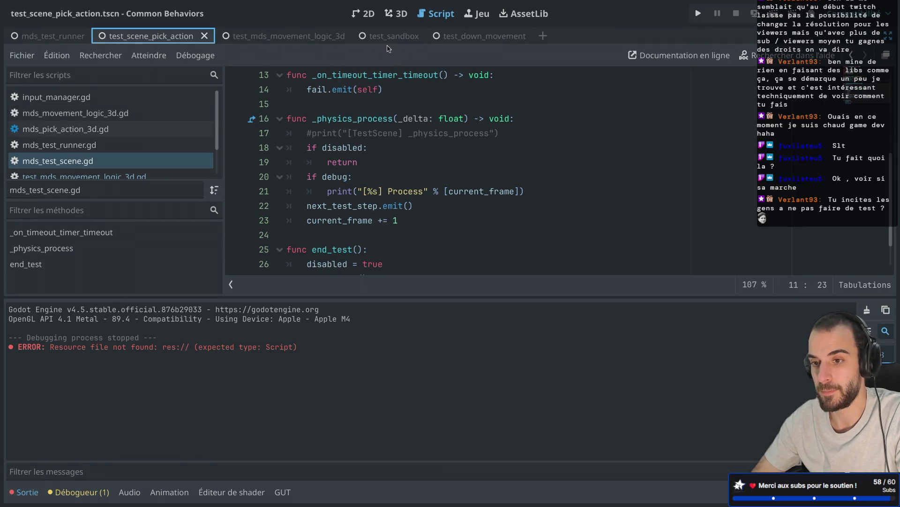
{"action": "key", "text": "super+r"}
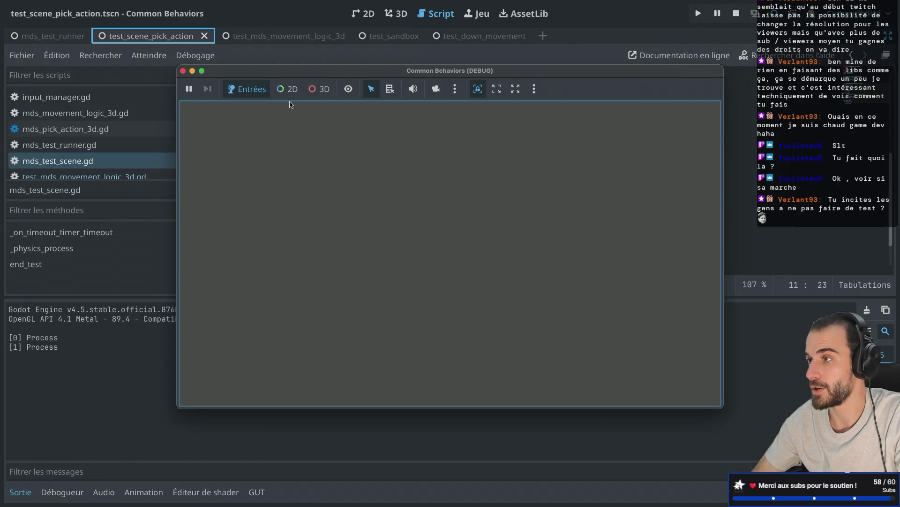
{"action": "left_click", "coordinate": [182, 70]}
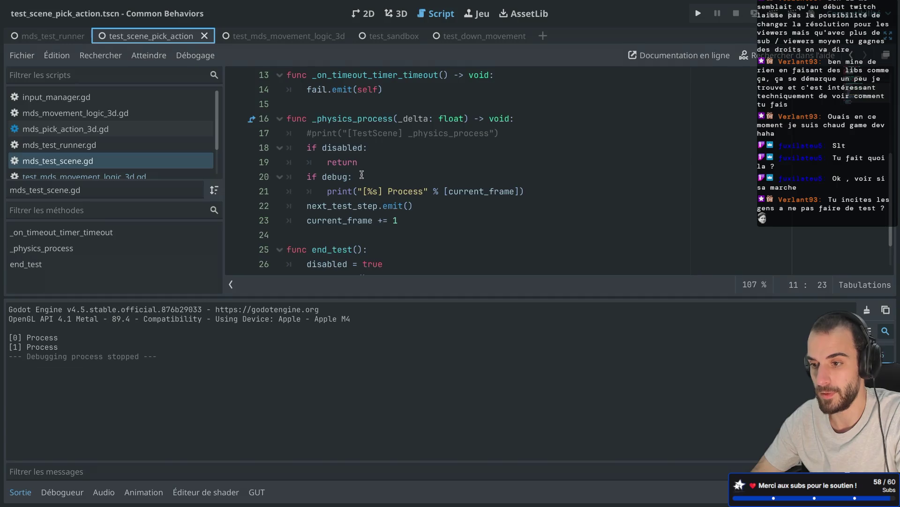
- In mds_test_scene.gd, set debug back to false and disabled to true
{"action": "scroll", "coordinate": [328, 136], "scroll_direction": "up", "scroll_amount": 2}
{"action": "scroll", "coordinate": [356, 169], "scroll_direction": "down", "scroll_amount": 5}
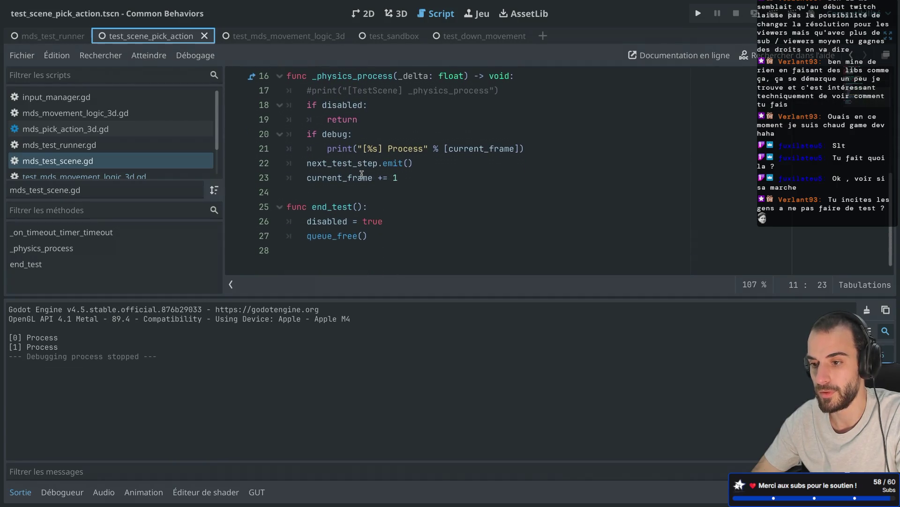
{"action": "scroll", "coordinate": [362, 174], "scroll_direction": "up", "scroll_amount": 5}
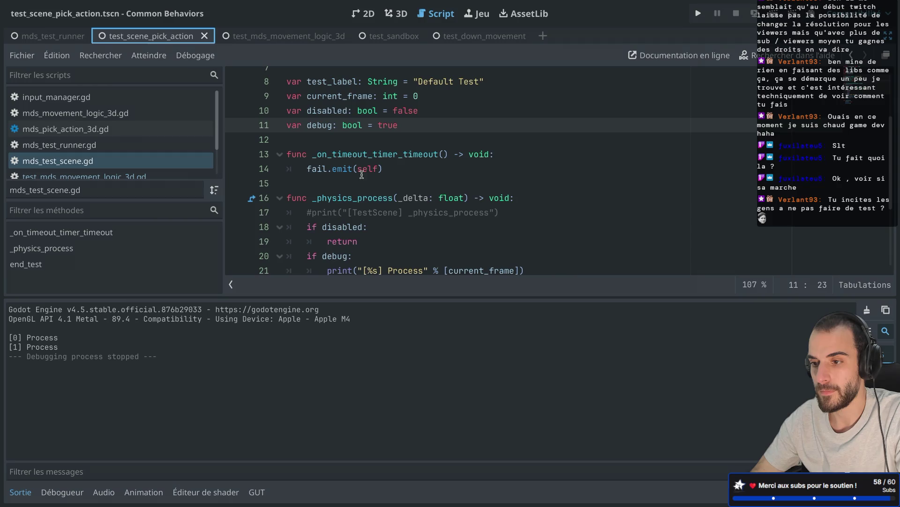
{"action": "double_click", "coordinate": [386, 125]}
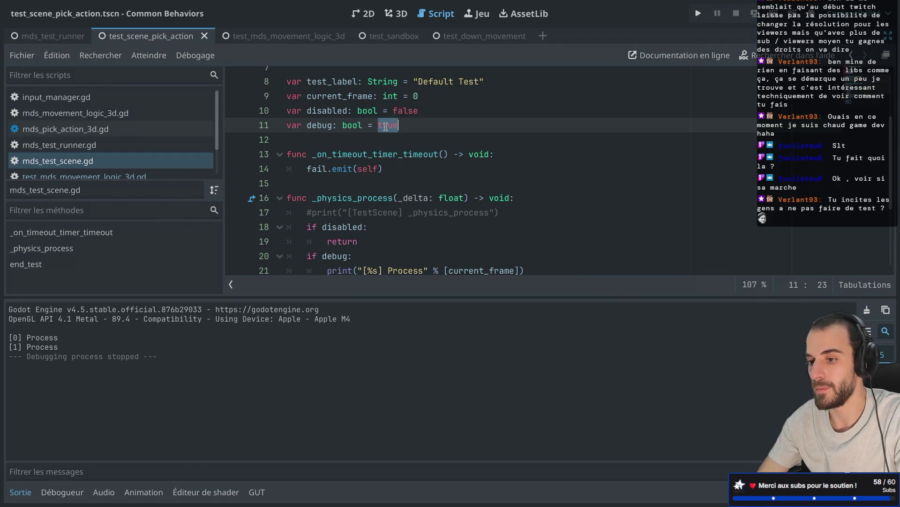
{"action": "type", "text": "false"}
{"action": "double_click", "coordinate": [403, 111]}
{"action": "type", "text": "tru"}
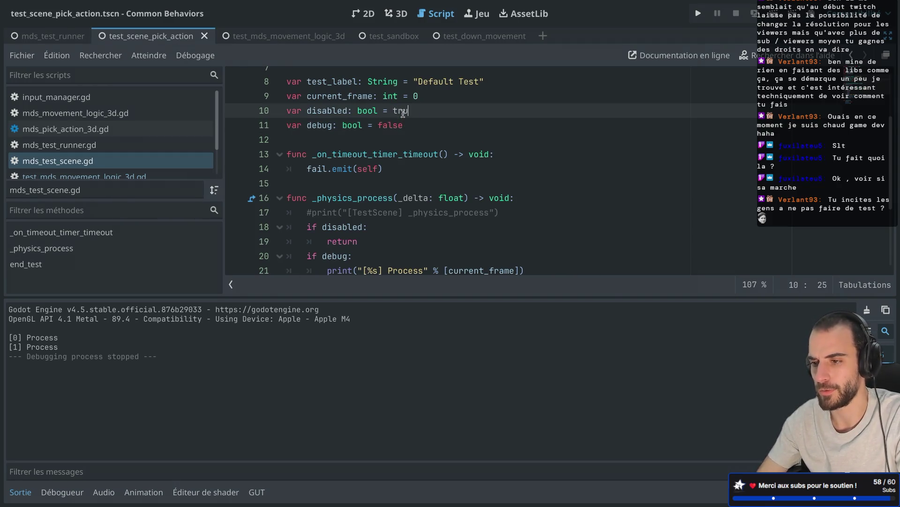
{"action": "key", "text": "Return"}
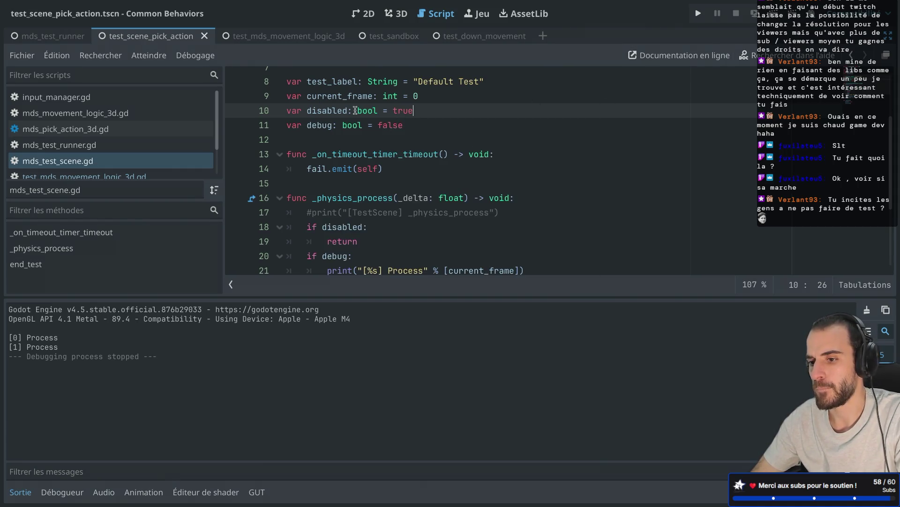
{"action": "double_click", "coordinate": [334, 111]}
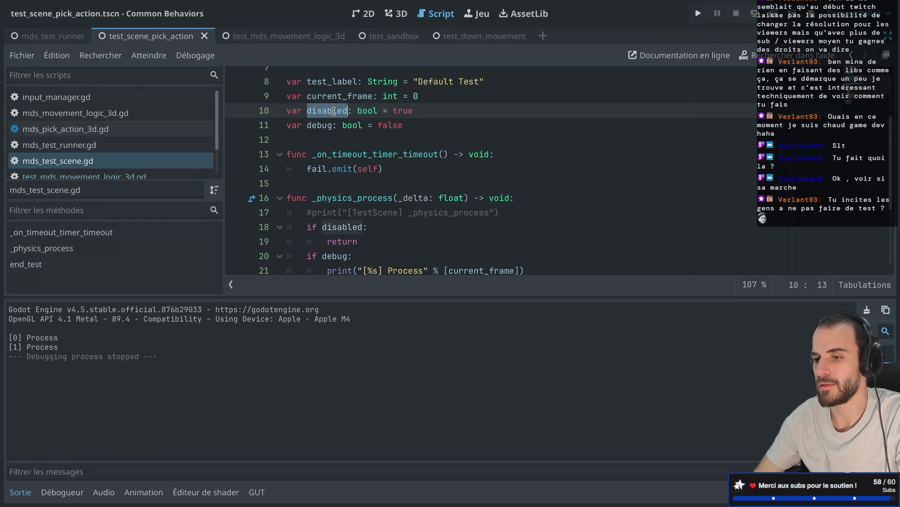
{"action": "left_click", "coordinate": [641, 120]}
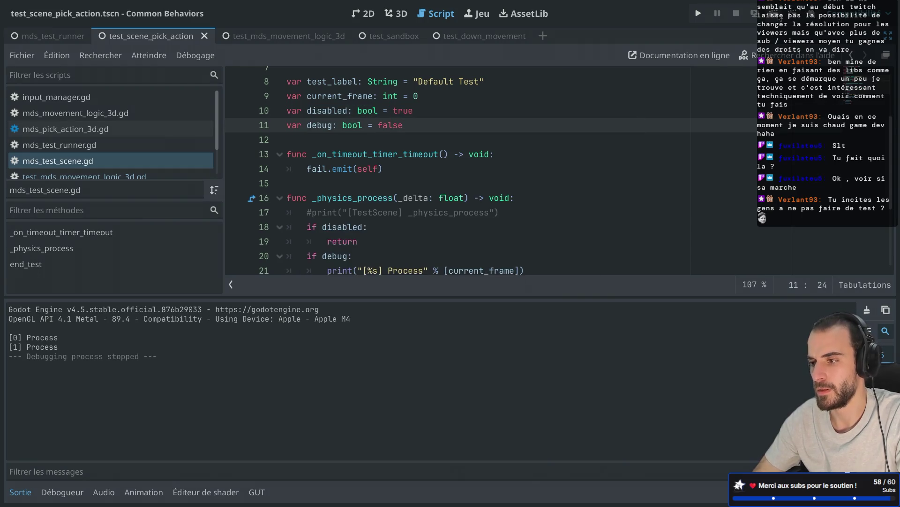
- Rerun the pick-action scene with tests disabled, close it, and switch to mds_test_runner
{"action": "key", "text": "super+r"}
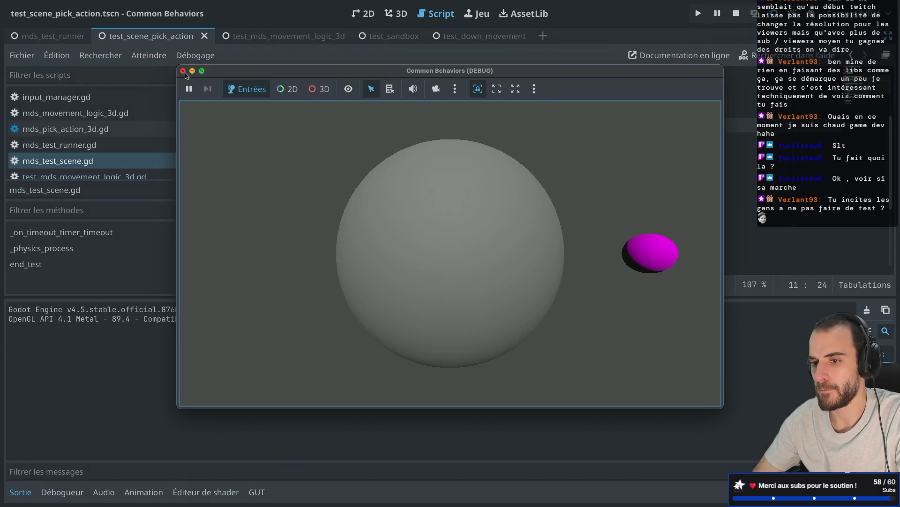
{"action": "left_click", "coordinate": [182, 71]}
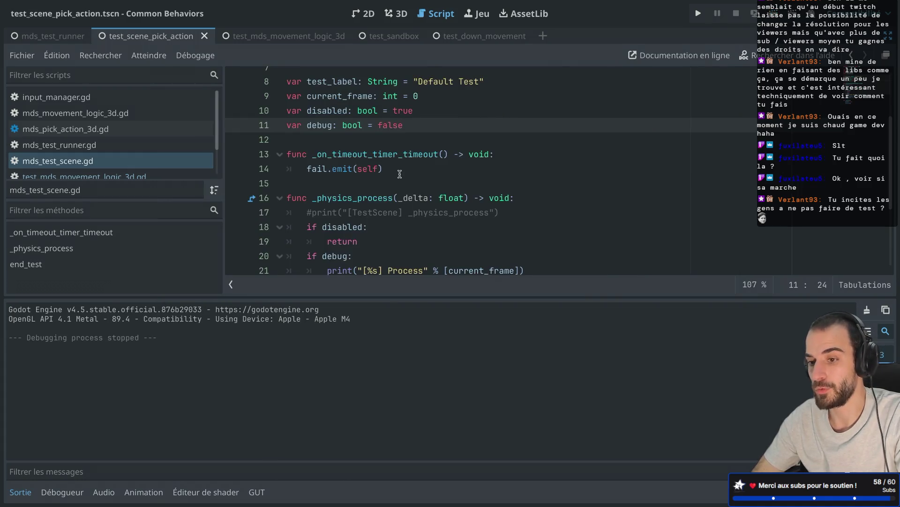
{"action": "left_click", "coordinate": [49, 35]}
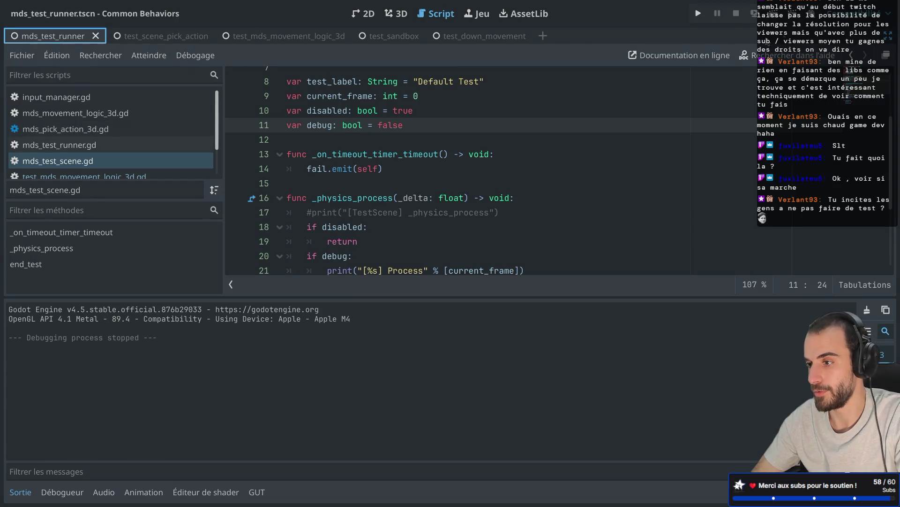
- Run the mds_test_runner scene, which reports FAIL for both tests, then restore the side panels
{"action": "left_click", "coordinate": [774, 14]}
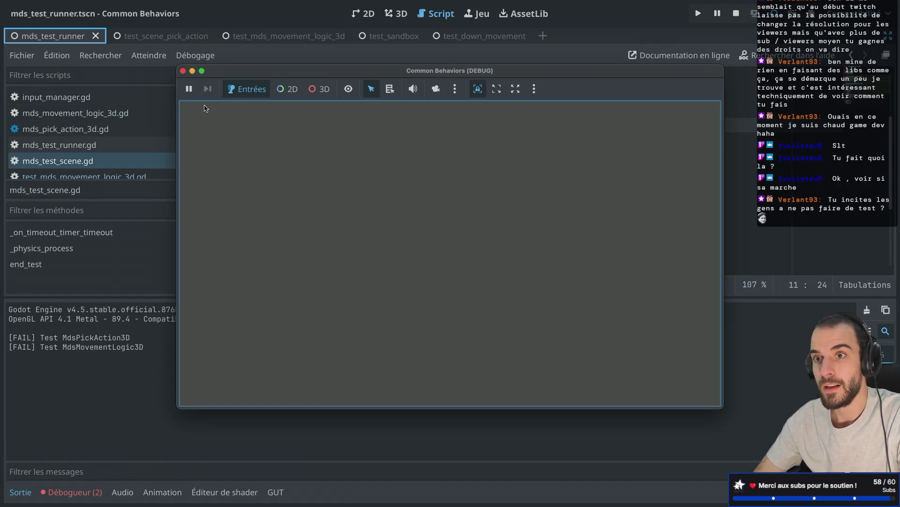
{"action": "left_click", "coordinate": [183, 71]}
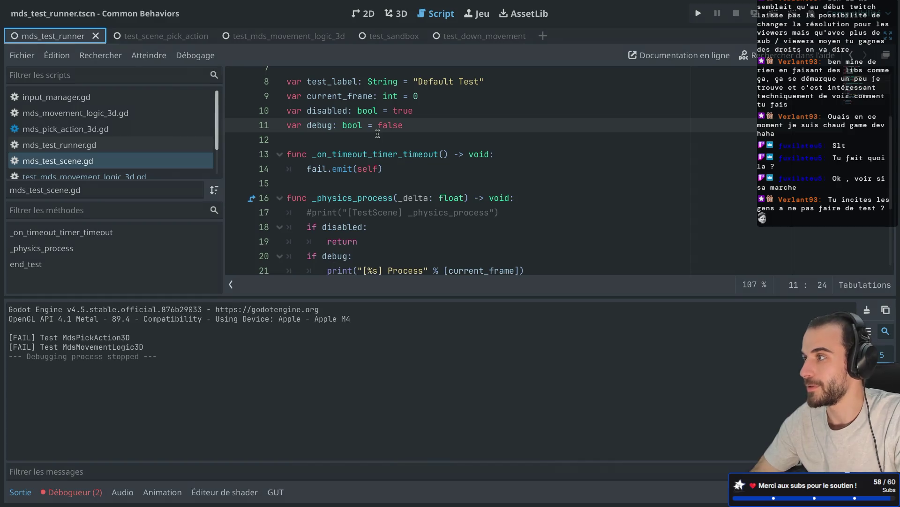
{"action": "key", "text": "ctrl+shift+F11"}
- Select the MdsTestRunner node to show its two-scene Tests array in the Inspector
{"action": "left_click", "coordinate": [167, 78]}
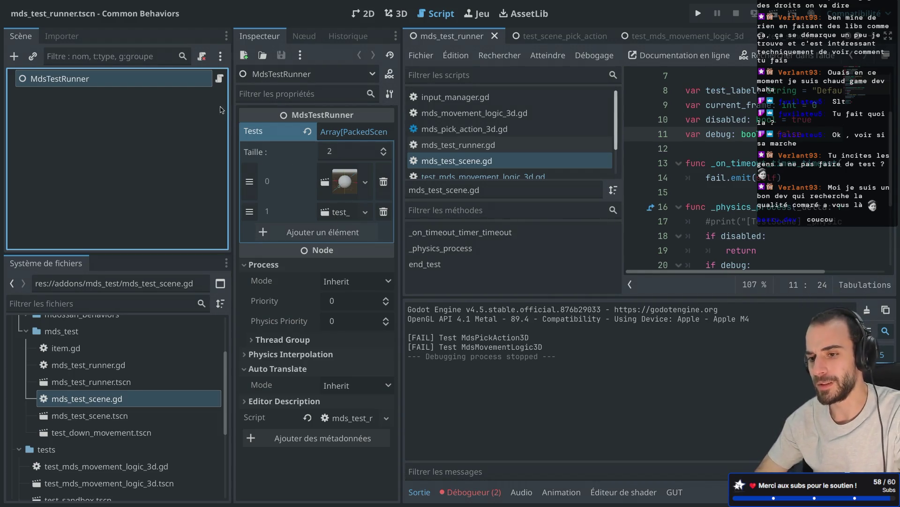
- Open mds_test_runner.gd full width, collapse Output, and read its _on_success and _on_fail handlers
{"action": "left_click", "coordinate": [219, 78]}
{"action": "key", "text": "ctrl+super+d"}
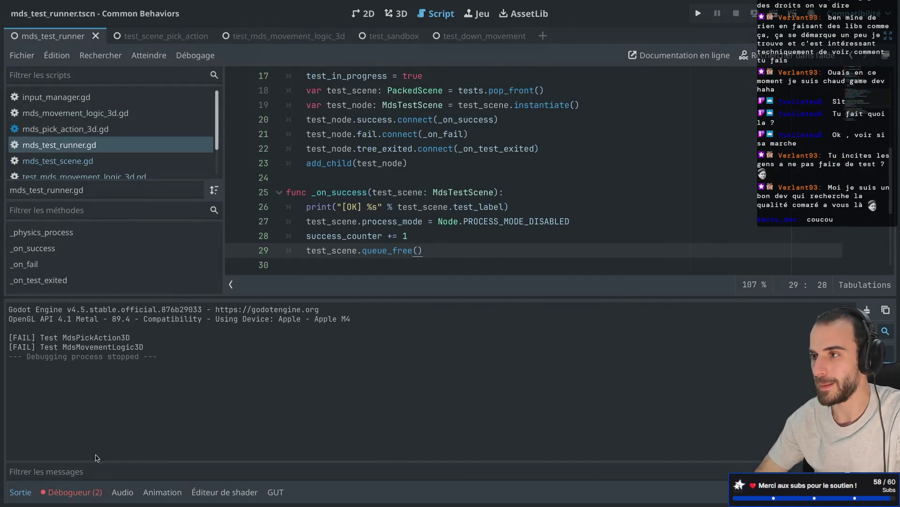
{"action": "left_click", "coordinate": [27, 493]}
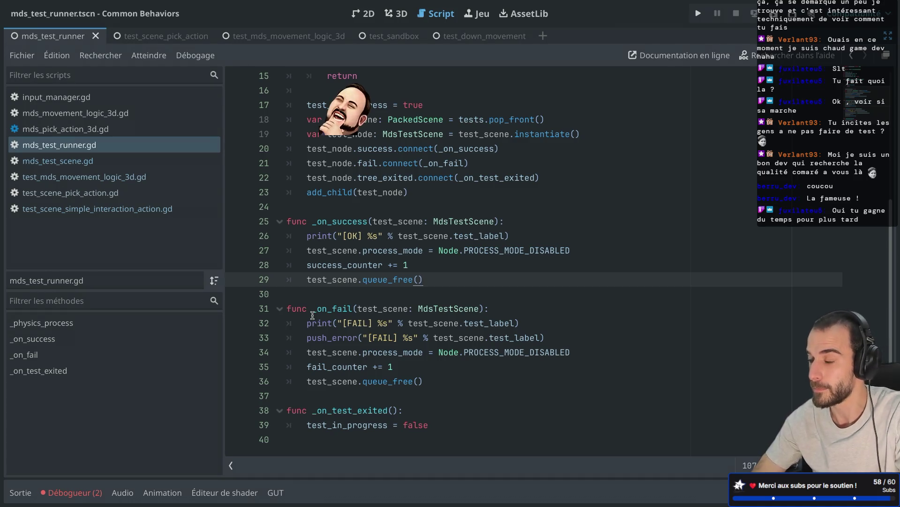
{"action": "mouse_move", "coordinate": [335, 285]}
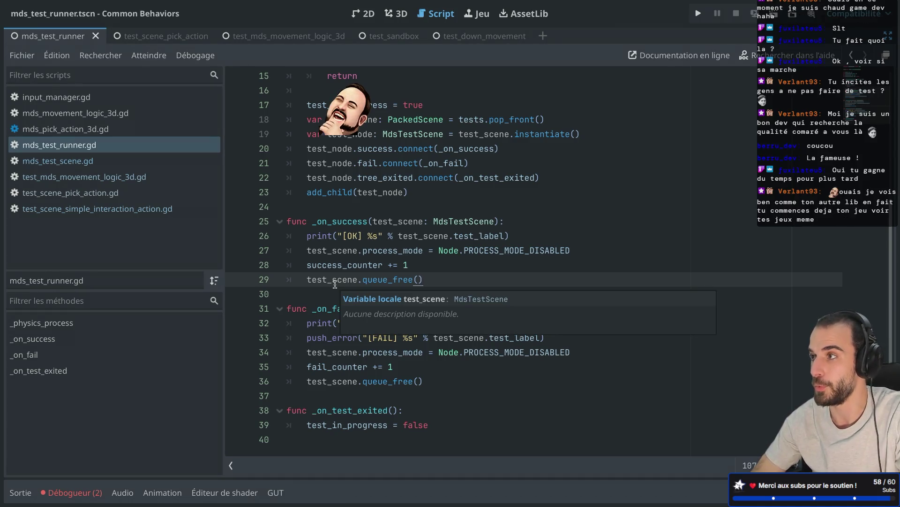
{"action": "mouse_move", "coordinate": [357, 256]}
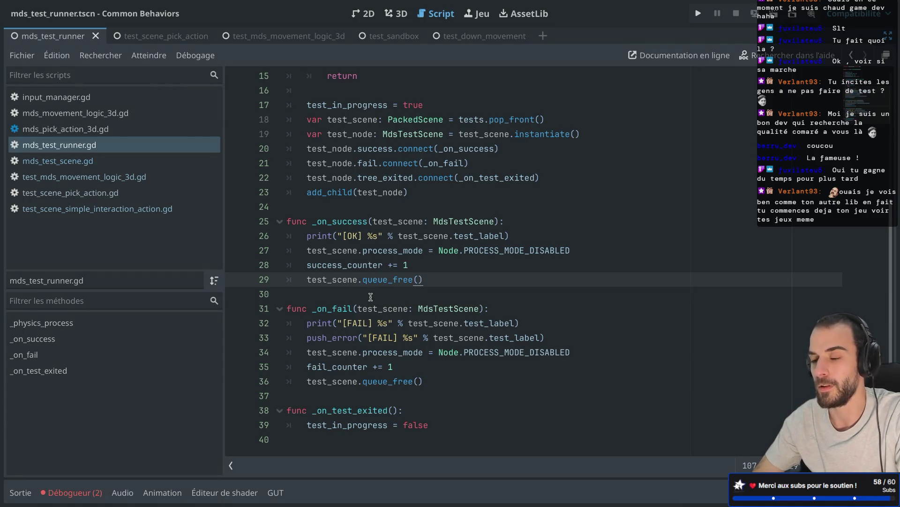
{"action": "scroll", "coordinate": [371, 296], "scroll_direction": "up", "scroll_amount": 2}
{"action": "scroll", "coordinate": [371, 297], "scroll_direction": "down", "scroll_amount": 1}
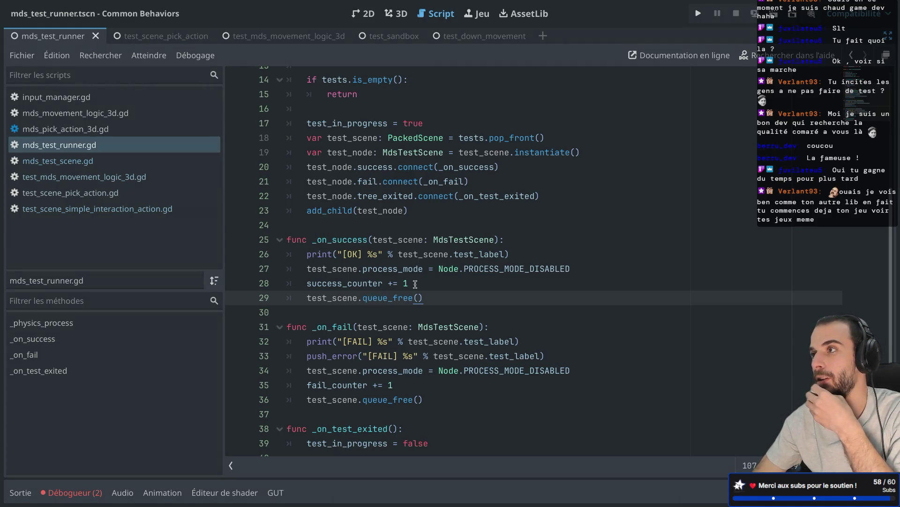
{"action": "scroll", "coordinate": [416, 284], "scroll_direction": "up", "scroll_amount": 5}
{"action": "scroll", "coordinate": [415, 284], "scroll_direction": "down", "scroll_amount": 5}
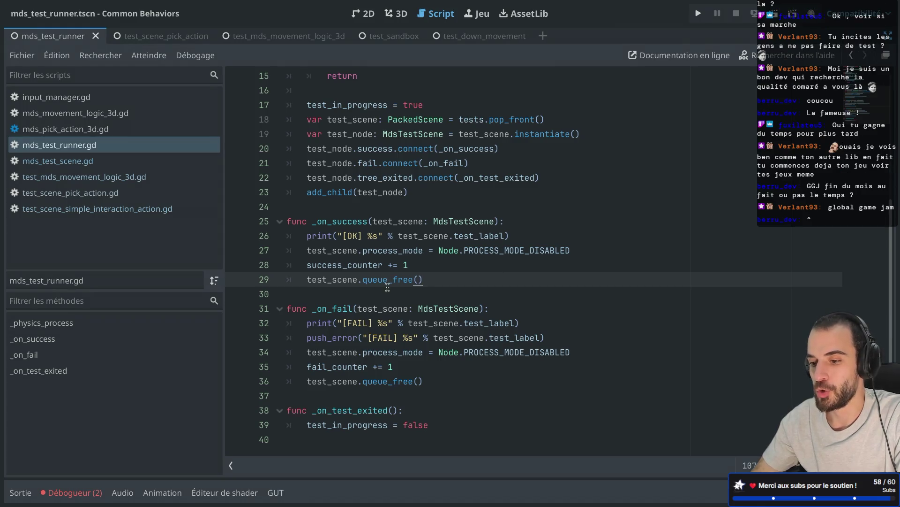
{"action": "mouse_move", "coordinate": [387, 282]}
{"action": "scroll", "coordinate": [388, 287], "scroll_direction": "up", "scroll_amount": 2}
{"action": "scroll", "coordinate": [388, 287], "scroll_direction": "down", "scroll_amount": 2}
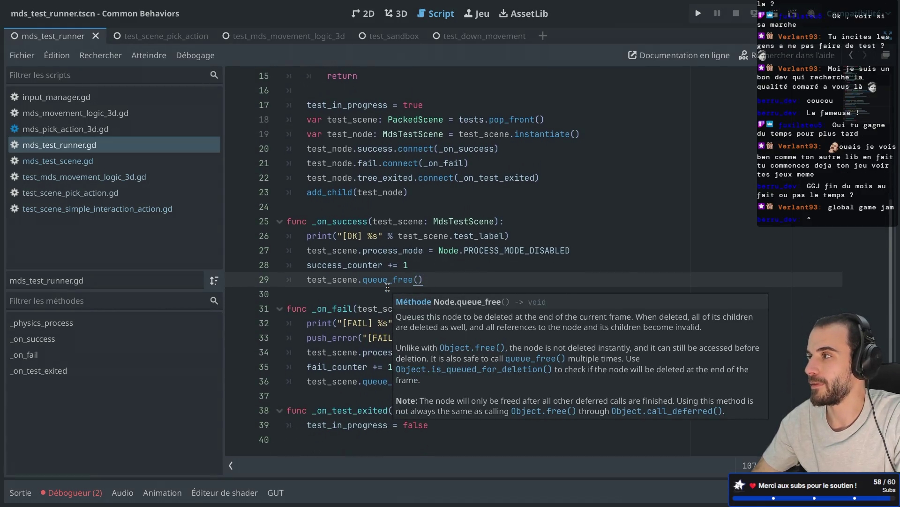
{"action": "left_click", "coordinate": [433, 202]}
{"action": "scroll", "coordinate": [433, 202], "scroll_direction": "up", "scroll_amount": 2}
{"action": "scroll", "coordinate": [433, 202], "scroll_direction": "up", "scroll_amount": 5}
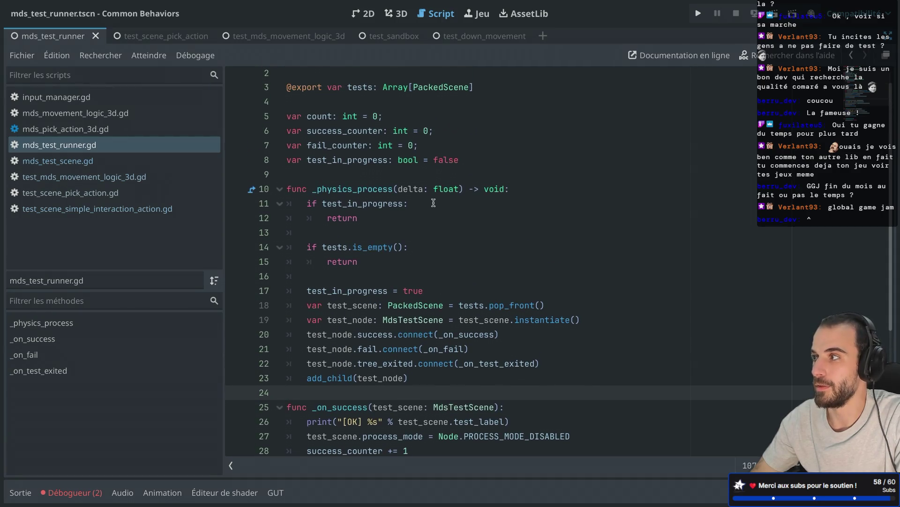
{"action": "scroll", "coordinate": [433, 202], "scroll_direction": "down", "scroll_amount": 5}
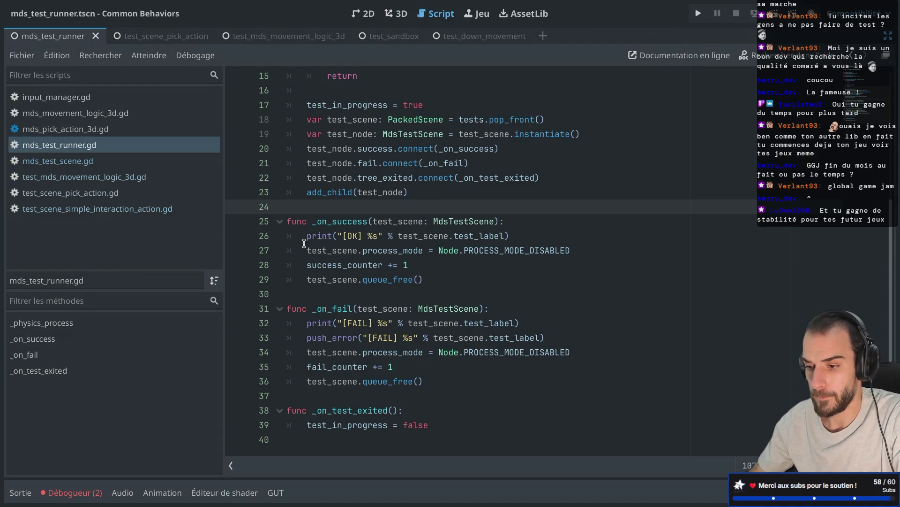
{"action": "mouse_move", "coordinate": [367, 273]}
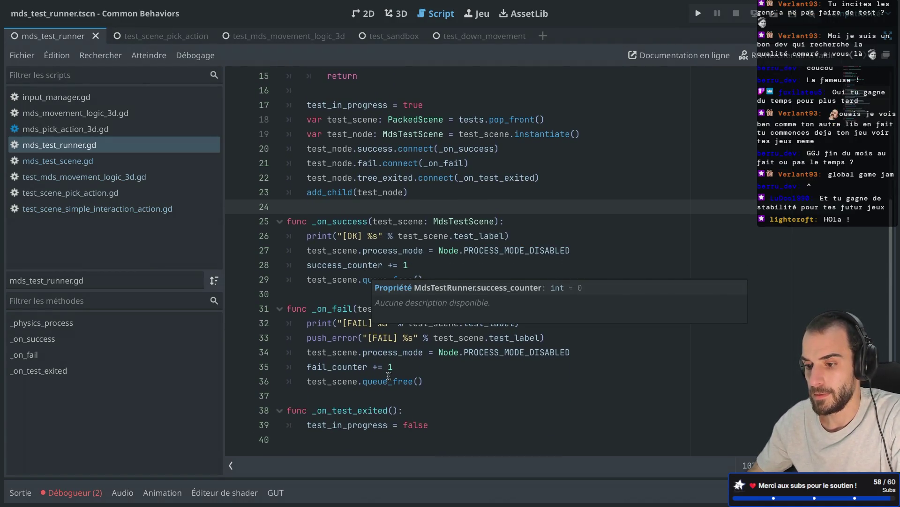
{"action": "scroll", "coordinate": [377, 271], "scroll_direction": "up", "scroll_amount": 1}
{"action": "scroll", "coordinate": [377, 270], "scroll_direction": "up", "scroll_amount": 1}
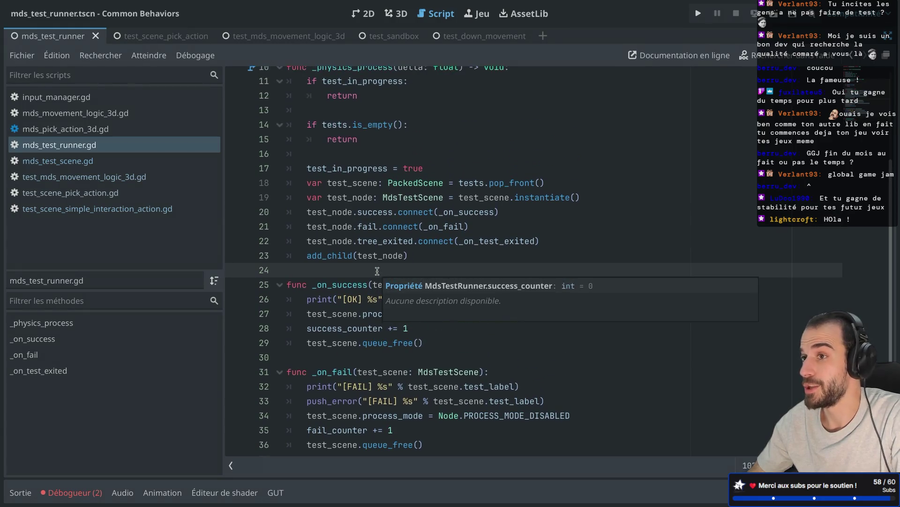
{"action": "mouse_move", "coordinate": [417, 239]}
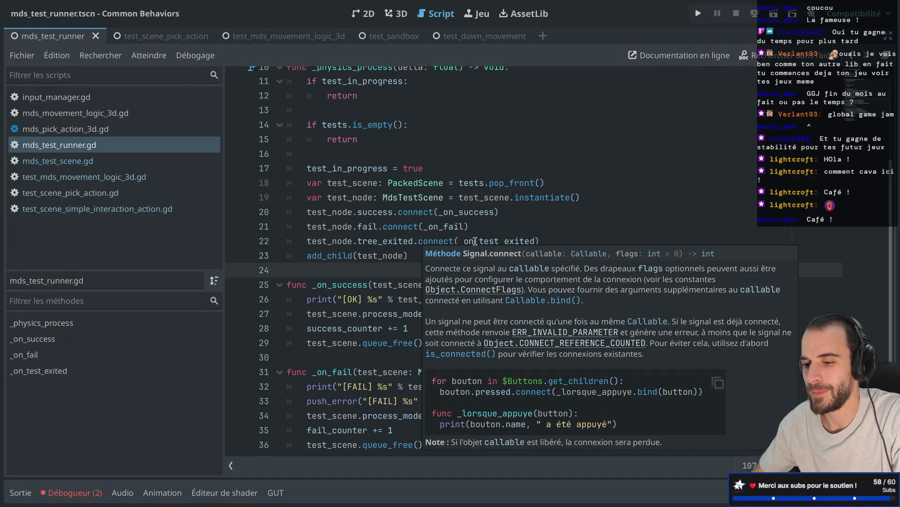
{"action": "scroll", "coordinate": [473, 202], "scroll_direction": "down", "scroll_amount": 2}
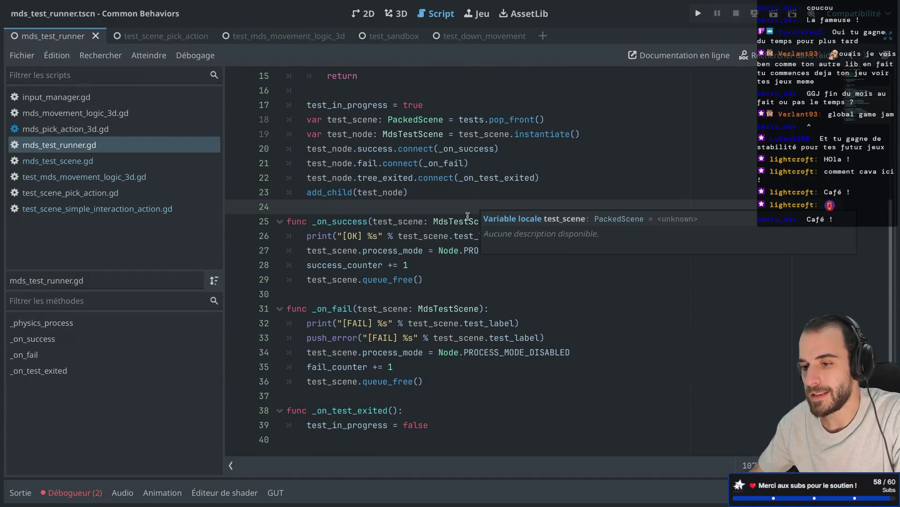
{"action": "scroll", "coordinate": [469, 207], "scroll_direction": "up", "scroll_amount": 2}
- Add 'test_node.disabled = false' after instantiate() with a manual-testing comment, then select that comment
{"action": "left_click", "coordinate": [594, 186]}
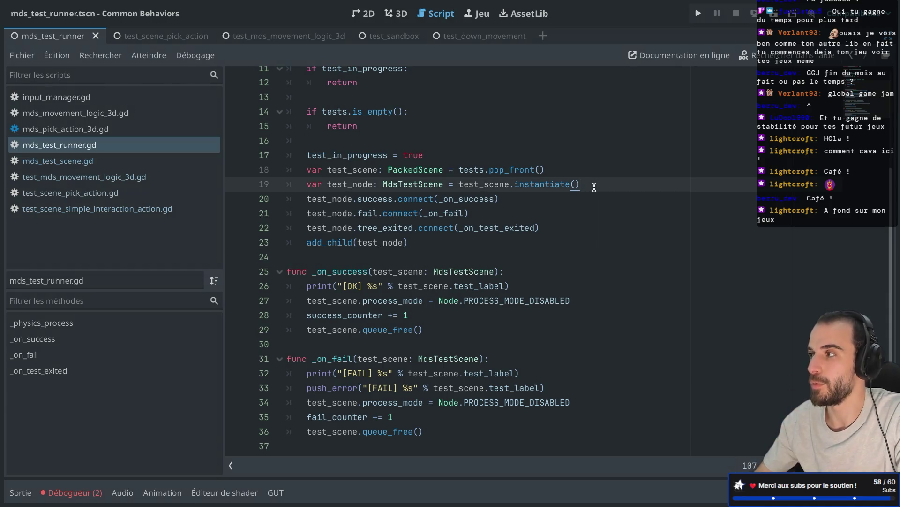
{"action": "key", "text": "Return"}
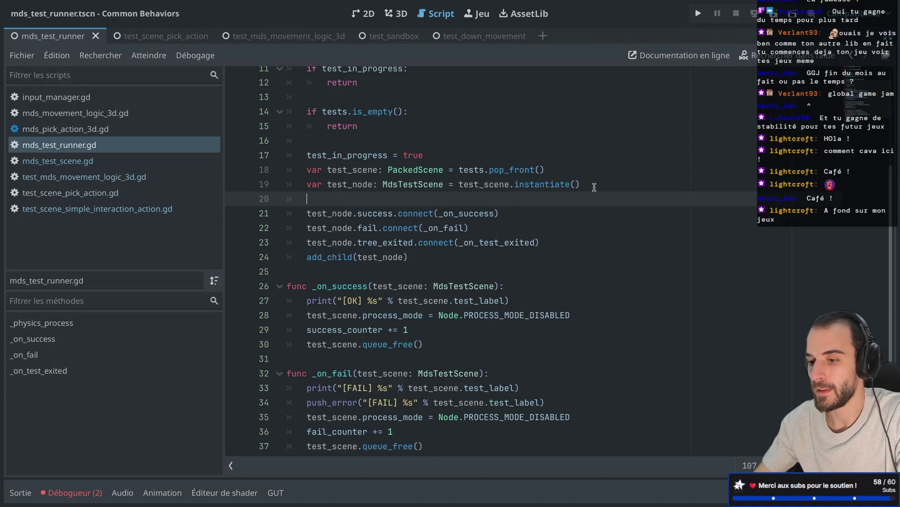
{"action": "type", "text": "test_node.di"}
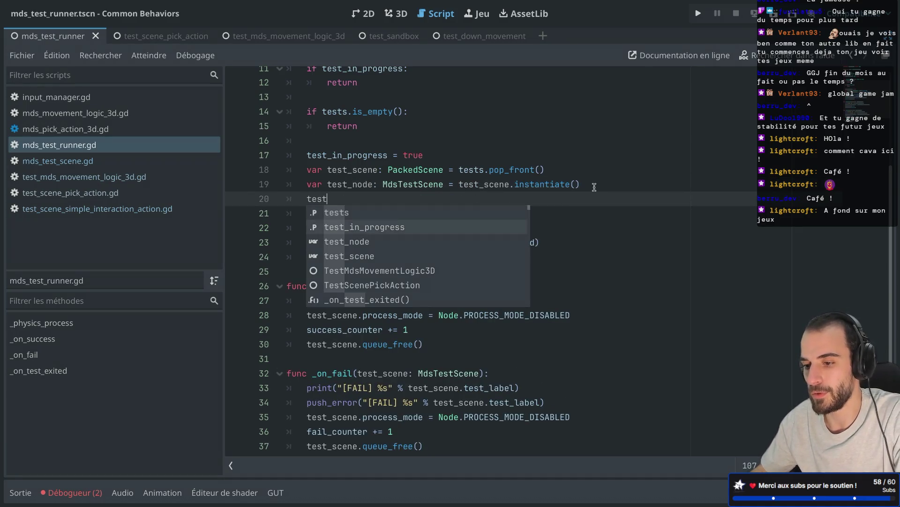
{"action": "key", "text": "Return"}
{"action": "type", "text": "= false #"}
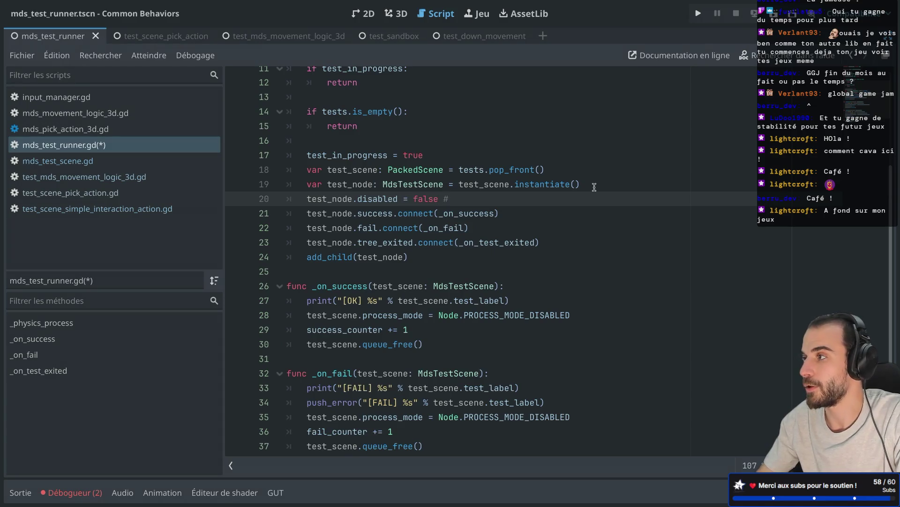
{"action": "type", "text": "Test"}
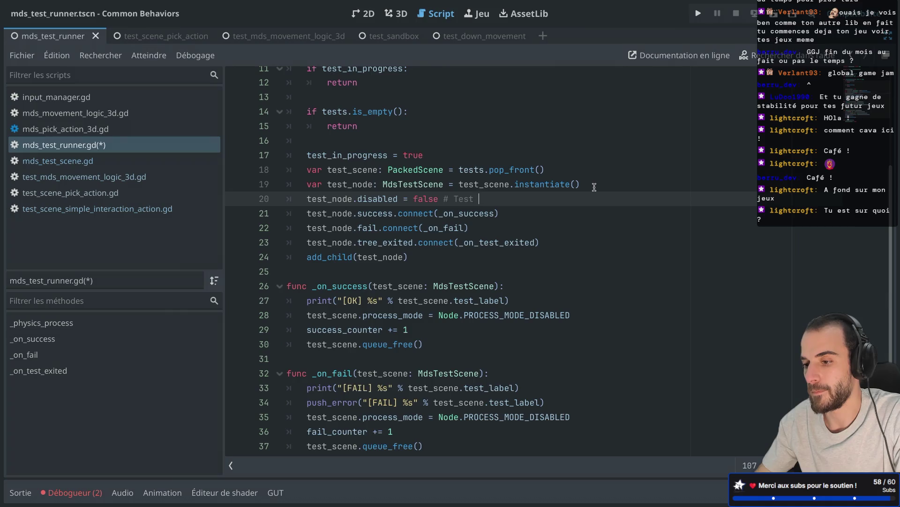
{"action": "type", "text": "Node is dis"}
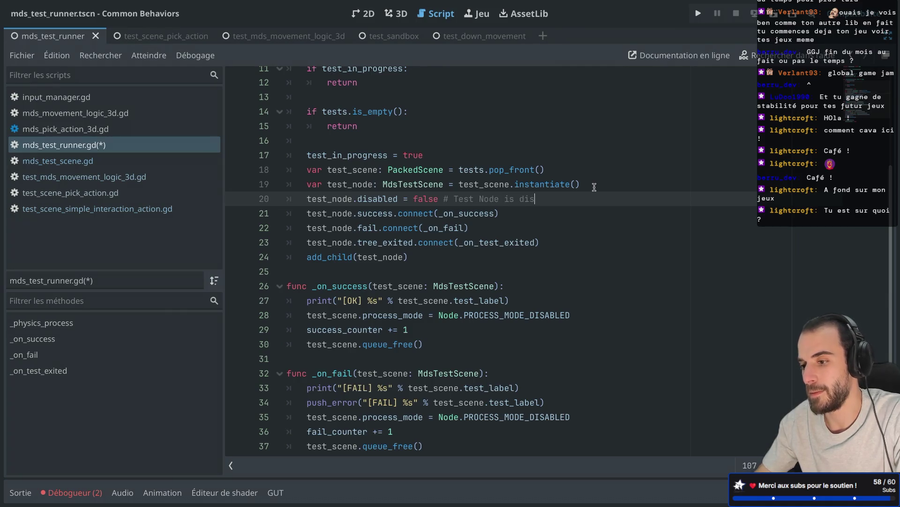
{"action": "type", "text": "abled by de"}
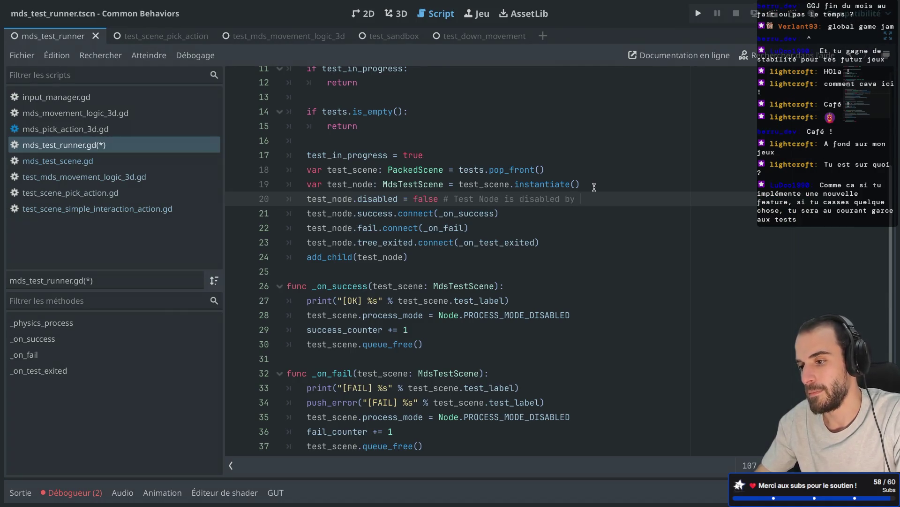
{"action": "type", "text": "fault to "}
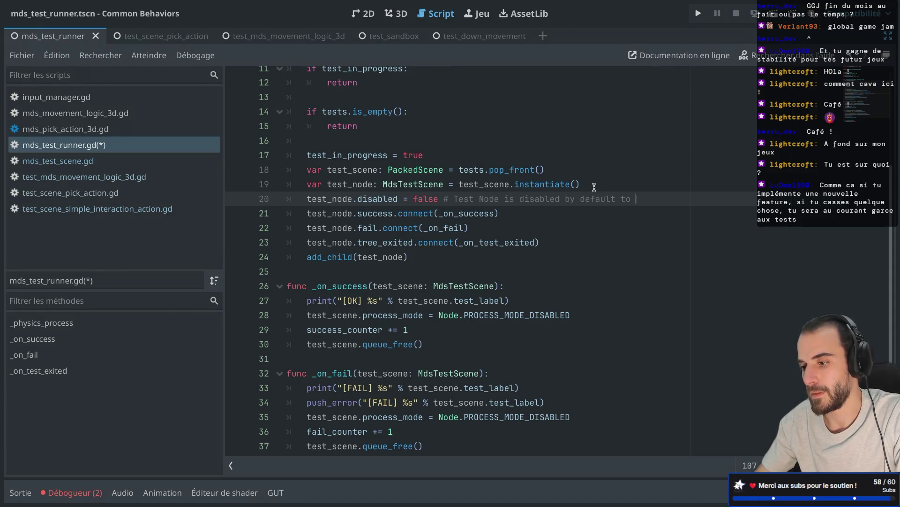
{"action": "type", "text": "allow"}
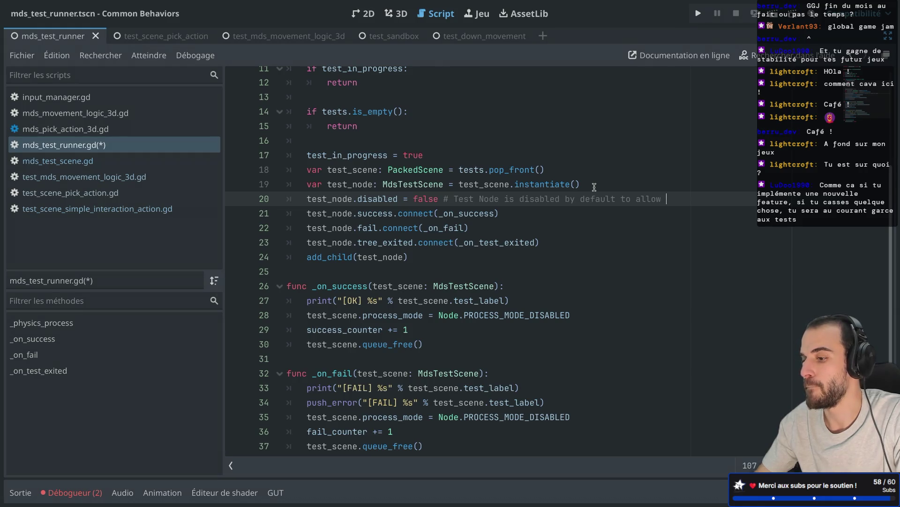
{"action": "type", "text": "manual runn"}
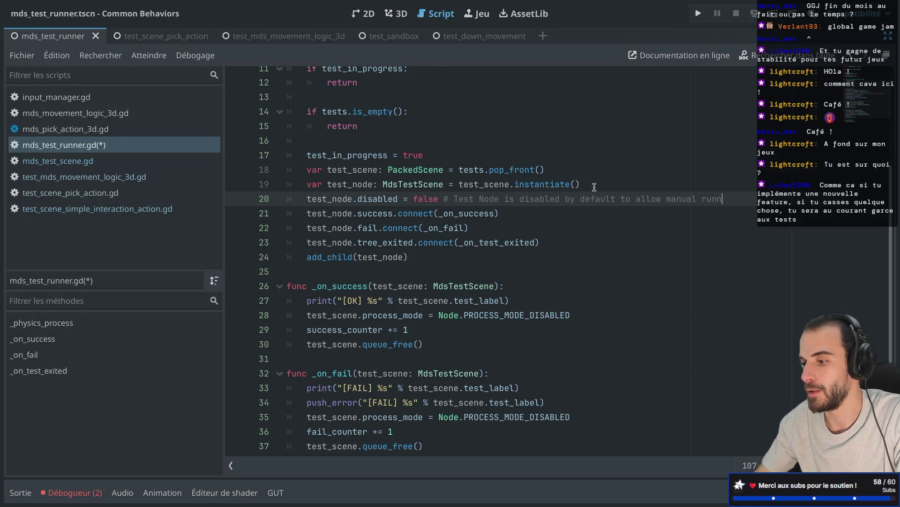
{"action": "type", "text": "in"}
{"action": "key", "text": "BackSpace"}
{"action": "key", "text": "BackSpace"}
{"action": "key", "text": "BackSpace"}
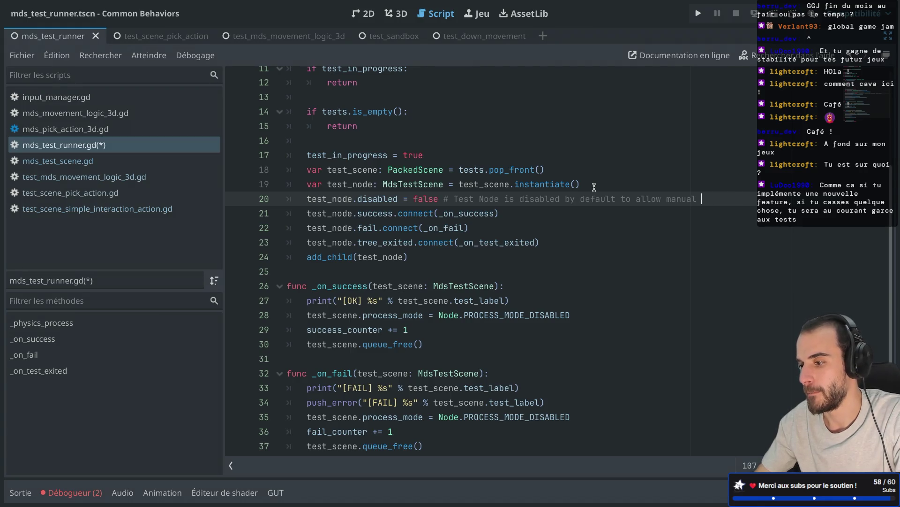
{"action": "type", "text": "testing of"}
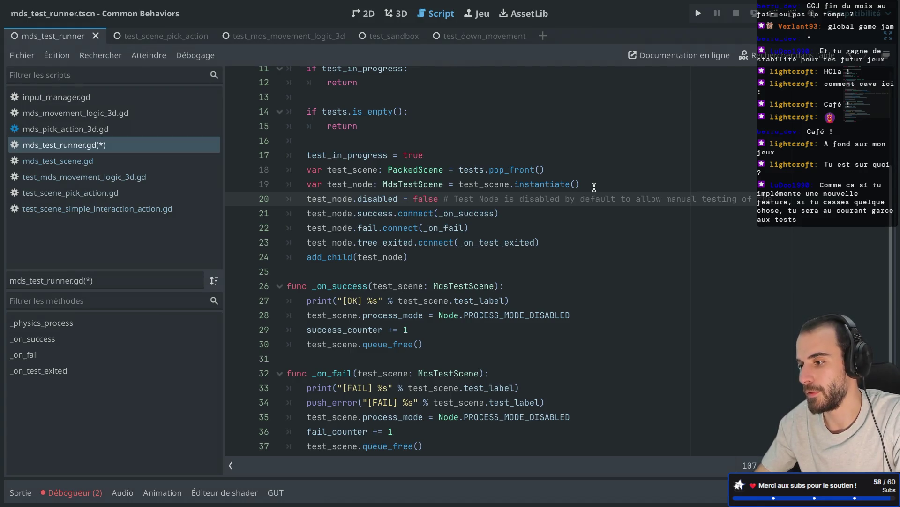
{"action": "type", "text": "scene"}
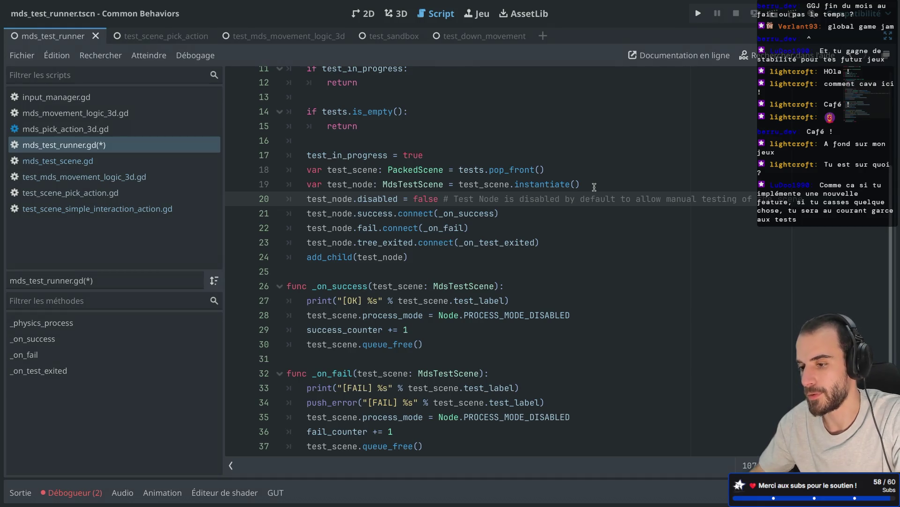
{"action": "mouse_move", "coordinate": [444, 199]}
{"action": "left_mouse_down"}
{"action": "mouse_move", "coordinate": [755, 209]}
{"action": "mouse_move", "coordinate": [798, 199]}
{"action": "left_mouse_up"}
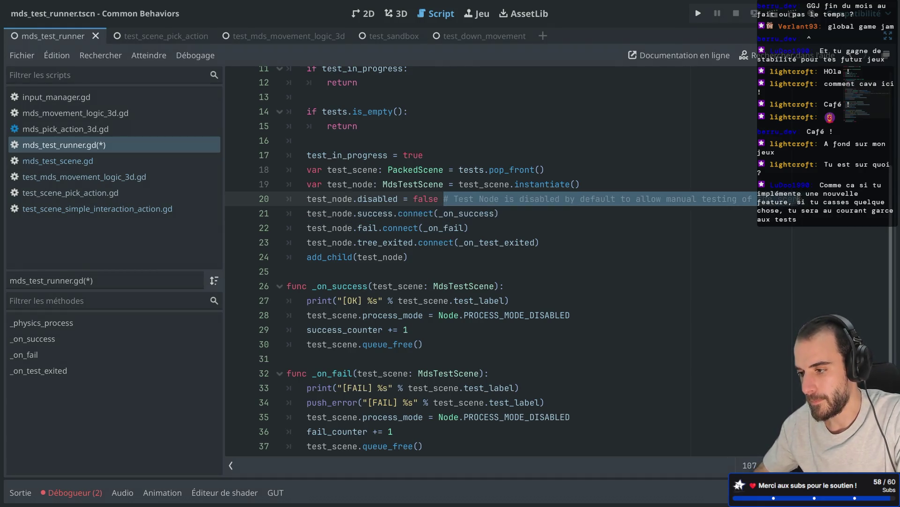
- Paste the disabled-by-default comment above var disabled in mds_test_scene.gd and save all scripts
{"action": "left_click", "coordinate": [407, 183], "text": "ctrl"}
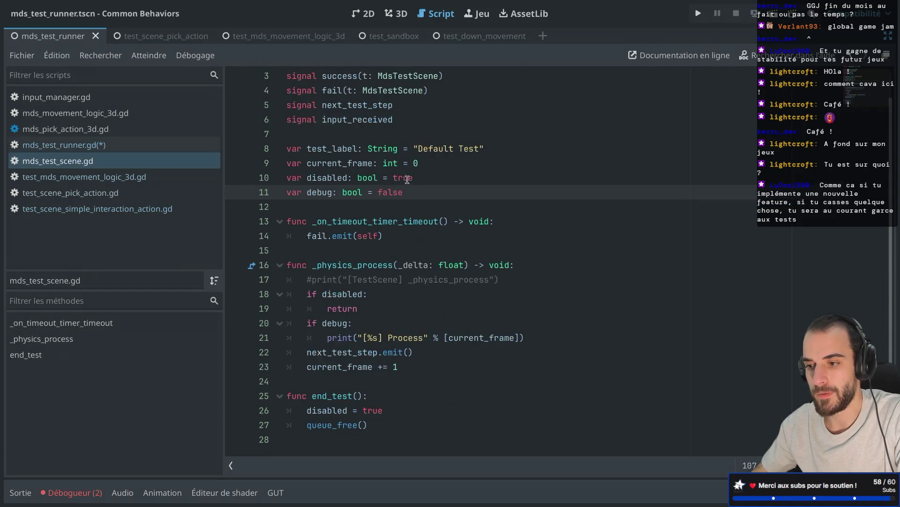
{"action": "left_click", "coordinate": [432, 169]}
{"action": "key", "text": "Return"}
{"action": "type", "text": "# Test Node is disabled by default to allow manual testing of the scene"}
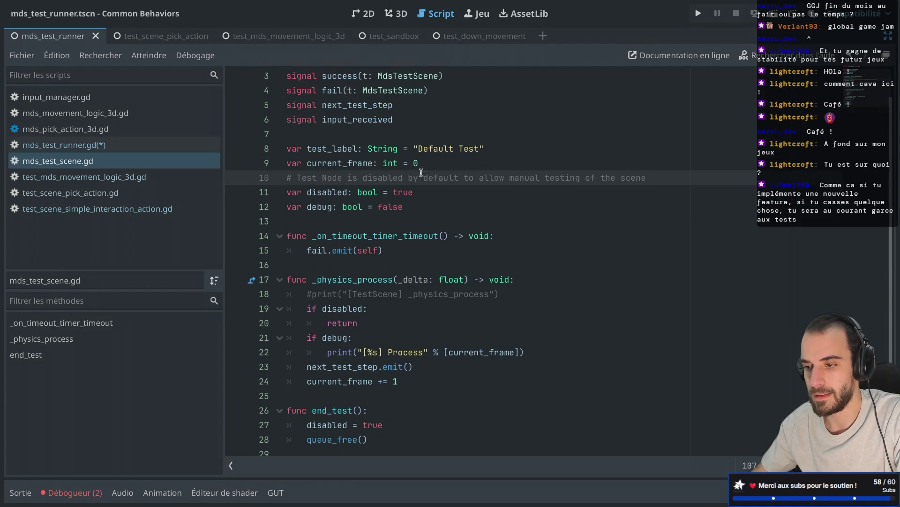
{"action": "left_click", "coordinate": [452, 182]}
{"action": "key", "text": "ctrl+s"}
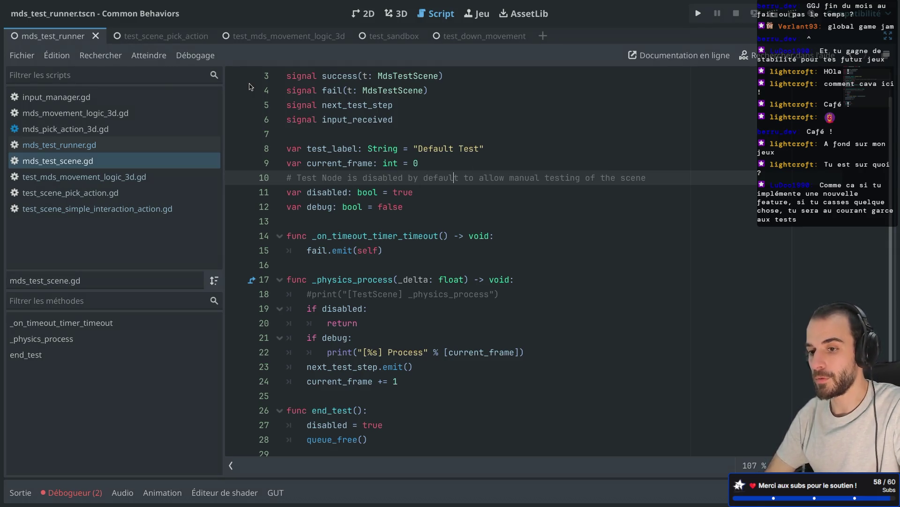
{"action": "left_click", "coordinate": [182, 37]}
- Rerun the pick-action scene, then run mds_test_runner and see both tests report OK
{"action": "left_click", "coordinate": [775, 13]}
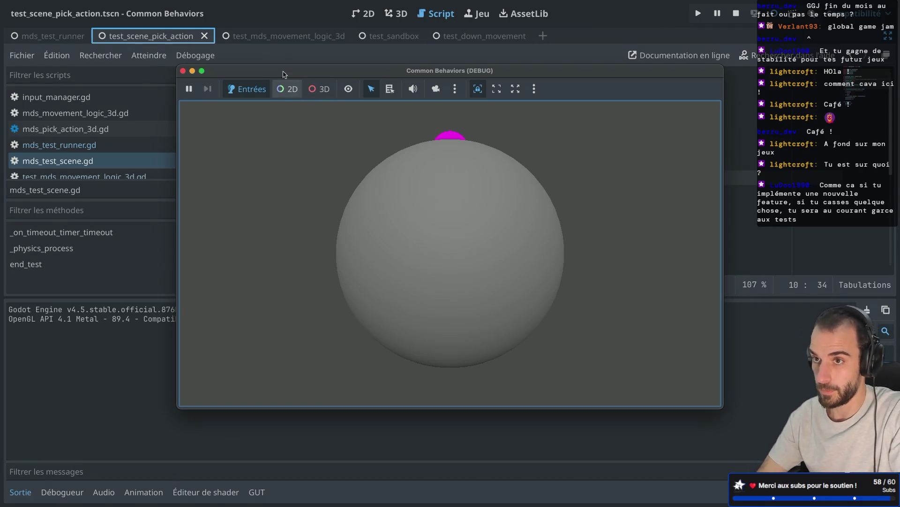
{"action": "left_click", "coordinate": [183, 71]}
{"action": "left_click", "coordinate": [54, 39]}
{"action": "key", "text": "ctrl+super+d"}
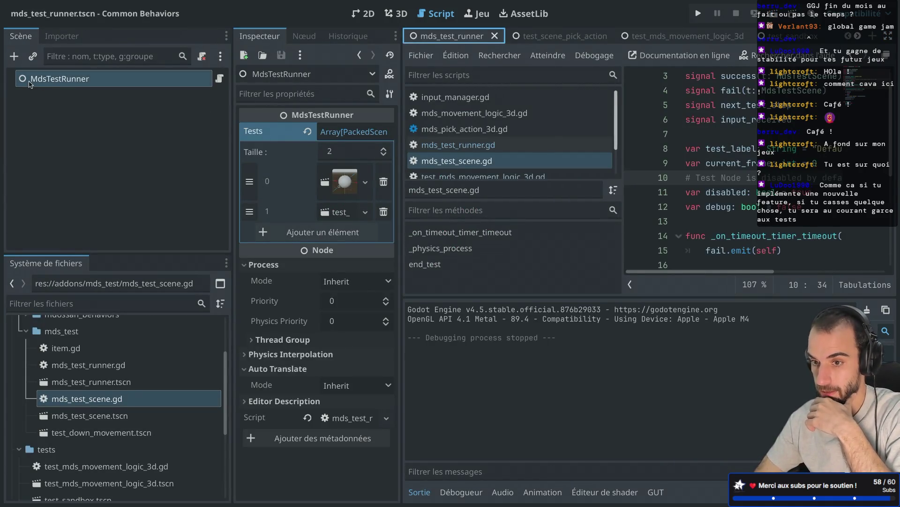
{"action": "key", "text": "super+r"}
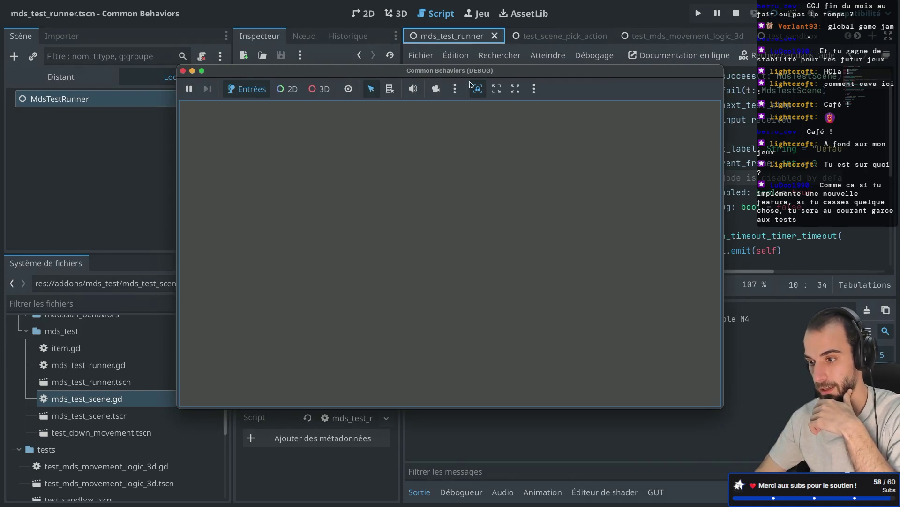
{"action": "mouse_move", "coordinate": [421, 72]}
{"action": "left_mouse_down"}
{"action": "mouse_move", "coordinate": [676, 18]}
{"action": "mouse_move", "coordinate": [684, 294]}
{"action": "mouse_move", "coordinate": [516, 349]}
{"action": "mouse_move", "coordinate": [494, 430]}
{"action": "left_mouse_up"}
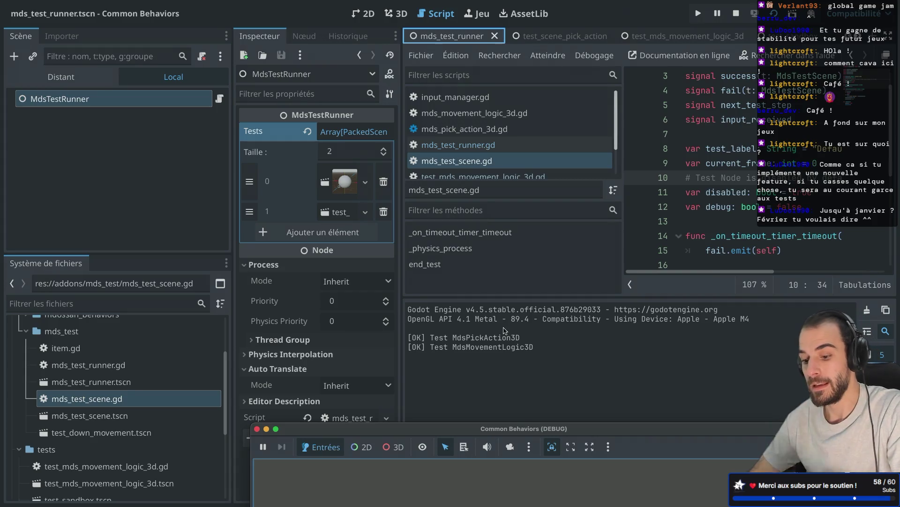
{"action": "left_click", "coordinate": [257, 429]}
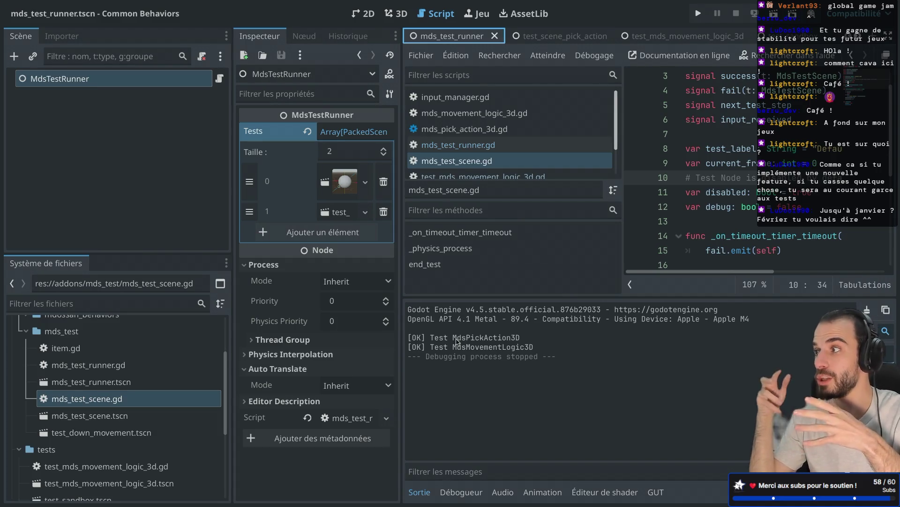
{"action": "key", "text": "super+ctrl+d"}
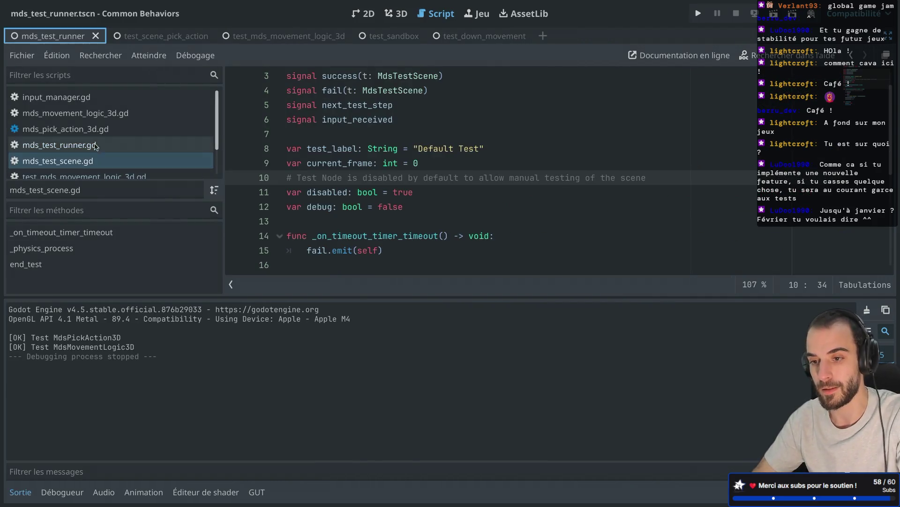
- Review _physics_process in mds_pick_action_3d.gd, then collapse Output and restore the docks
{"action": "left_click", "coordinate": [59, 145]}
{"action": "left_click", "coordinate": [65, 129]}
{"action": "scroll", "coordinate": [415, 194], "scroll_direction": "down", "scroll_amount": 5}
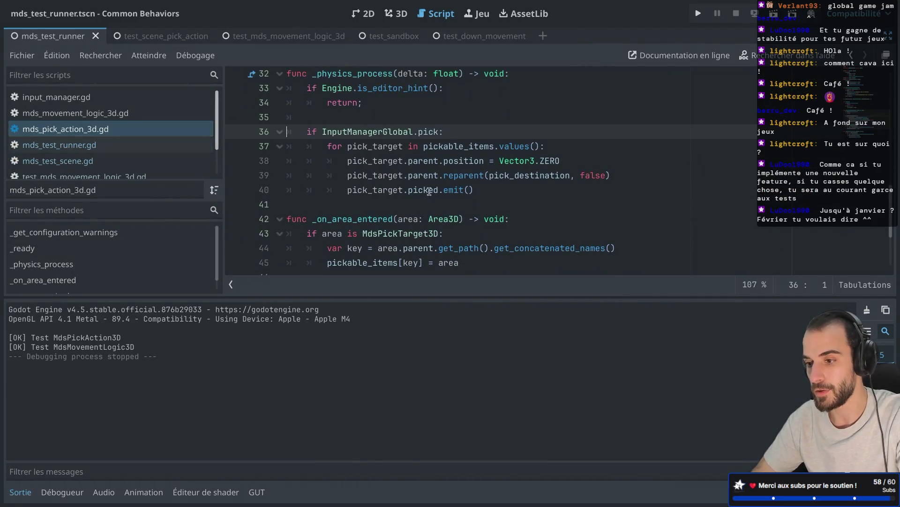
{"action": "left_click_drag", "start_coordinate": [403, 176], "coordinate": [529, 181]}
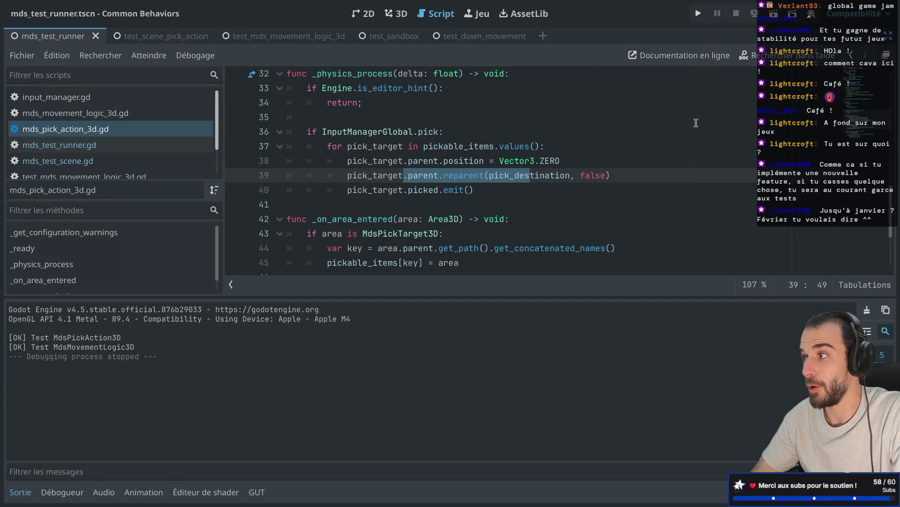
{"action": "left_click", "coordinate": [605, 119]}
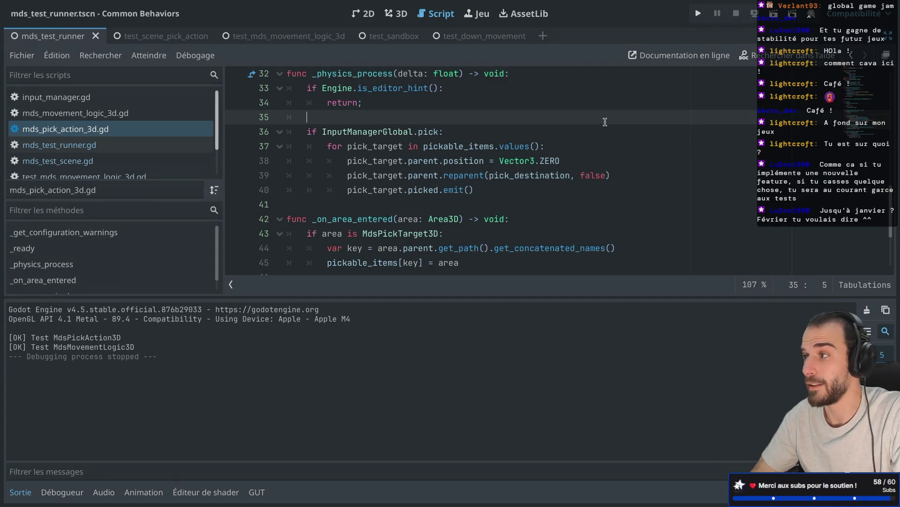
{"action": "left_click", "coordinate": [21, 492]}
{"action": "key", "text": "ctrl+shift+F11"}
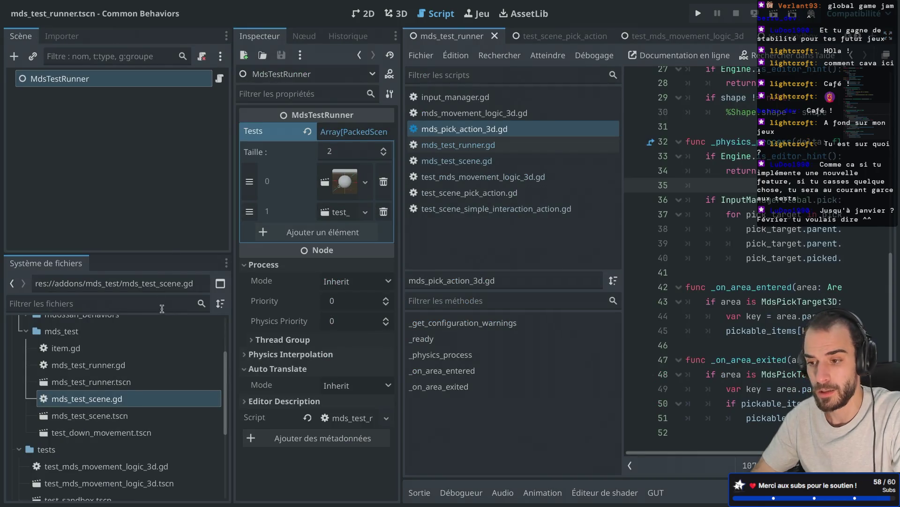
- Narrow the left docks and open input_manager.gd from the FileSystem dock
{"action": "left_click_drag", "start_coordinate": [232, 215], "coordinate": [200, 215]}
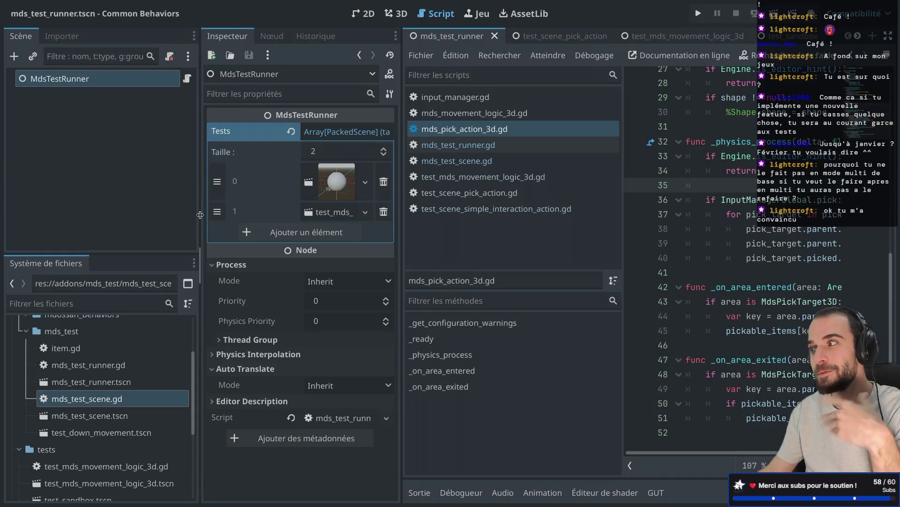
{"action": "scroll", "coordinate": [102, 388], "scroll_direction": "up", "scroll_amount": 1}
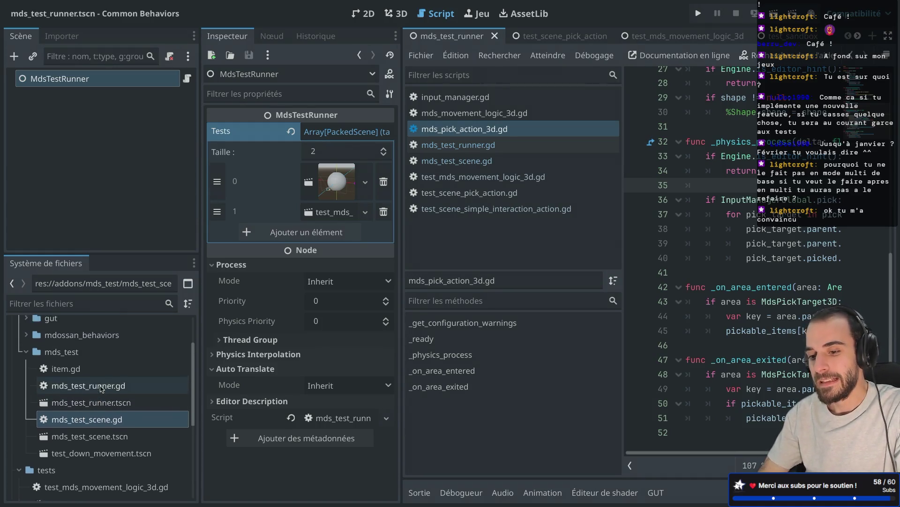
{"action": "scroll", "coordinate": [101, 387], "scroll_direction": "down", "scroll_amount": 5}
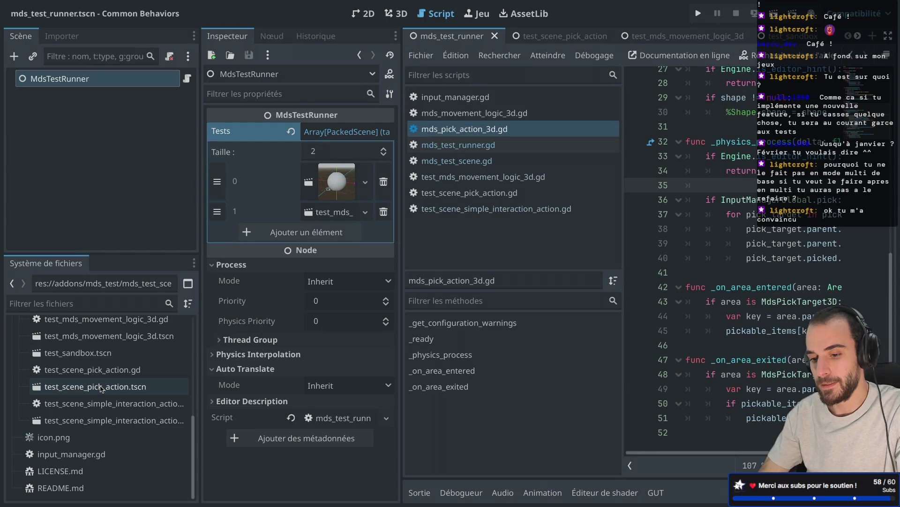
{"action": "double_click", "coordinate": [90, 454]}
- With docks hidden, add '# TODO: boolean is not ok, input can be an axis -1.0 to 1.0' on line 3
{"action": "key", "text": "ctrl+shift+F11"}
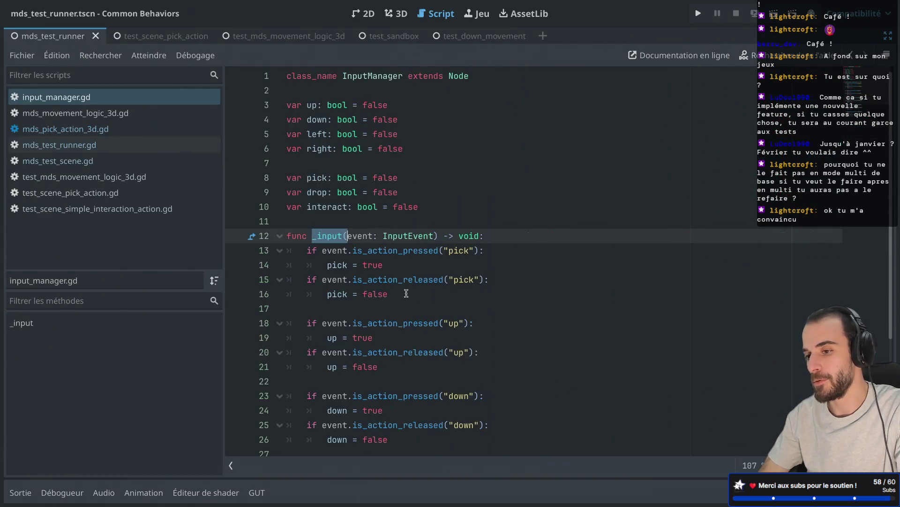
{"action": "left_click", "coordinate": [340, 92]}
{"action": "key", "text": "Return"}
{"action": "type", "text": "#"}
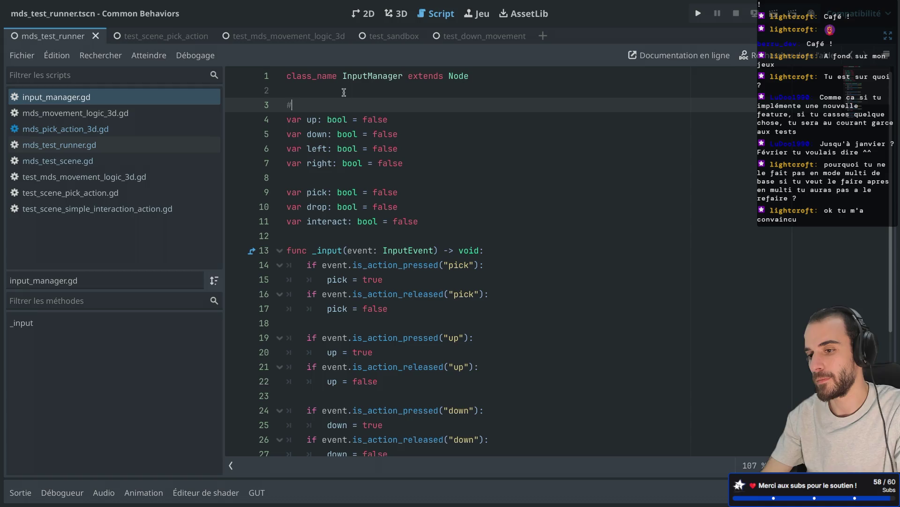
{"action": "type", "text": " TODO: boolean "}
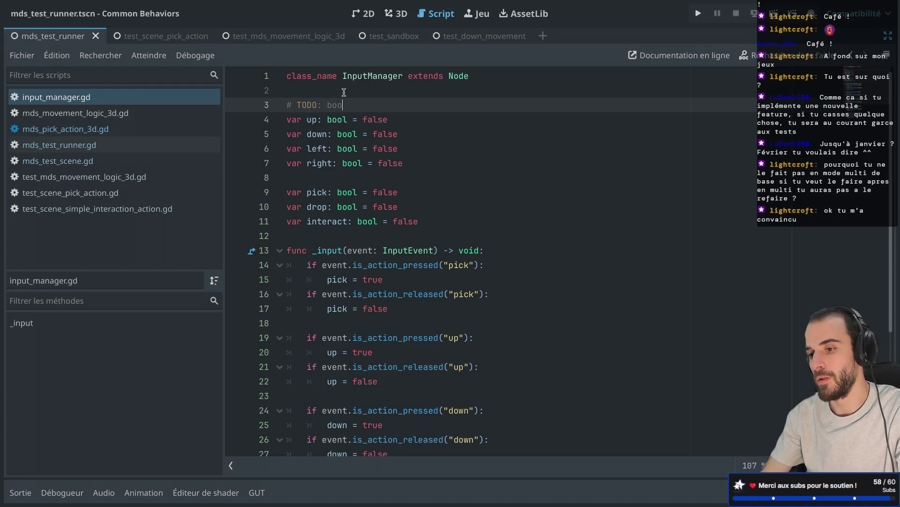
{"action": "type", "text": "is not ok, "}
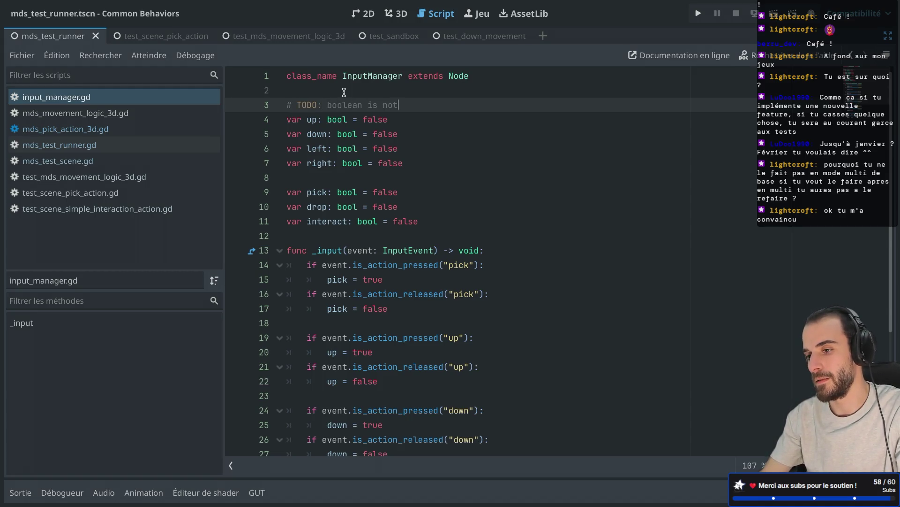
{"action": "type", "text": "input can "}
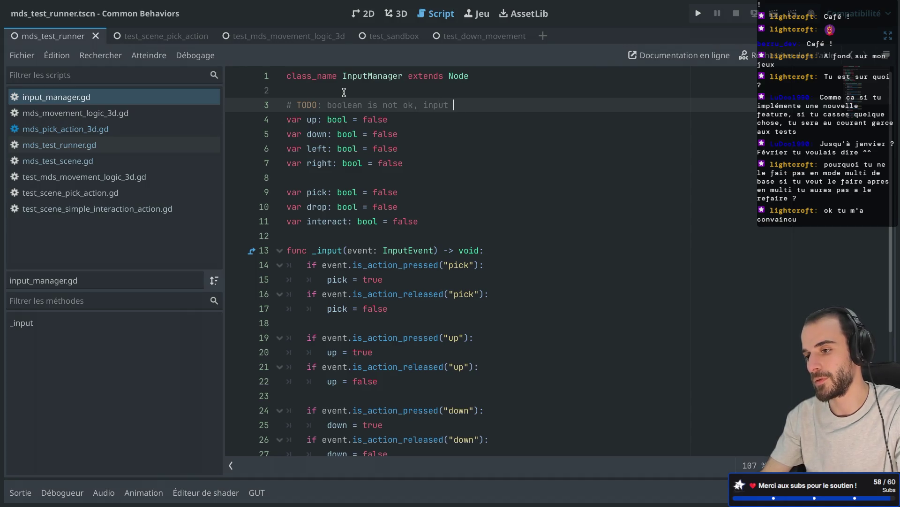
{"action": "type", "text": "be an z"}
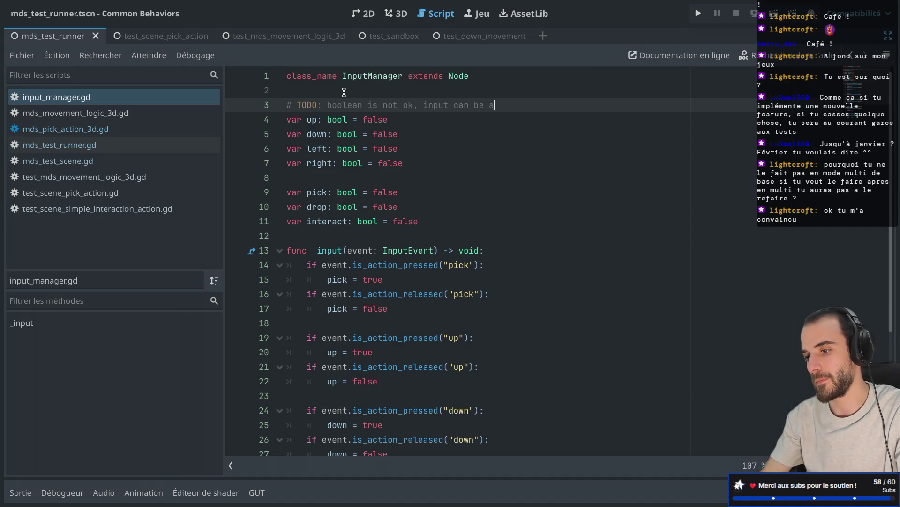
{"action": "key", "text": "BackSpace"}
{"action": "type", "text": "as"}
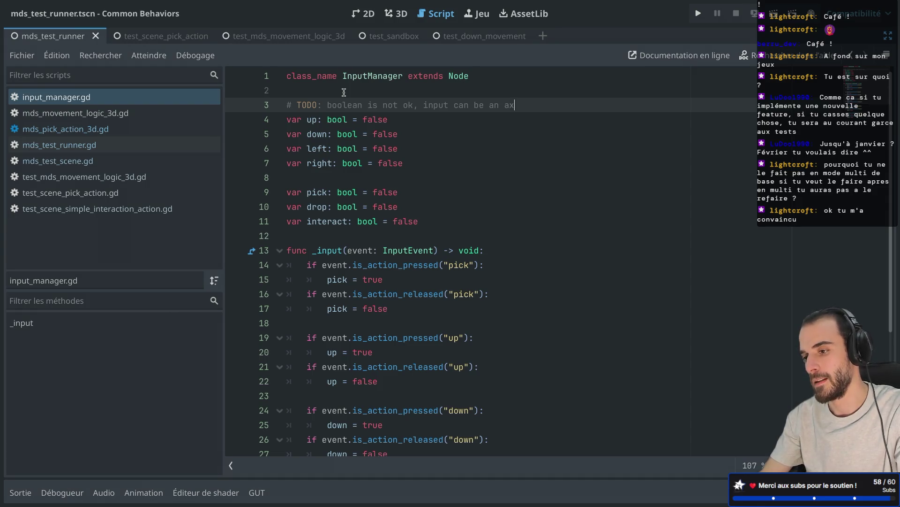
{"action": "type", "text": "is"}
{"action": "type", "text": "-1.0 to"}
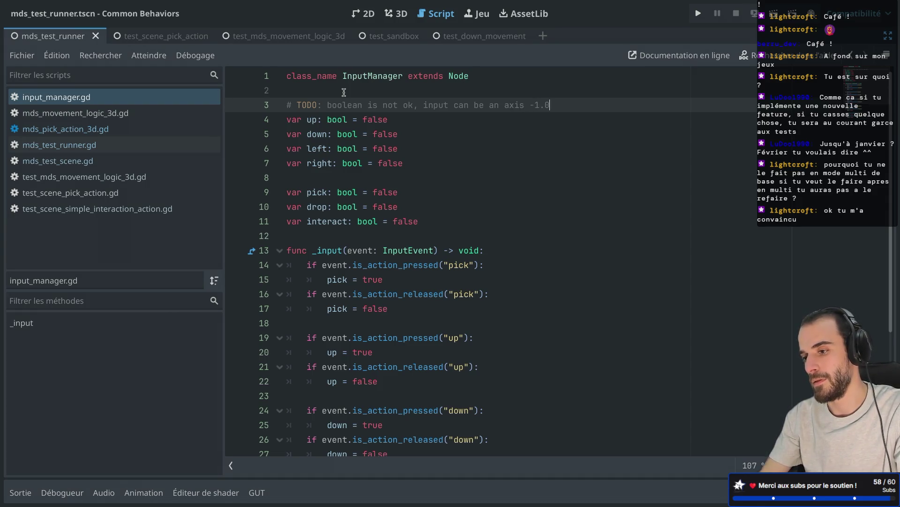
{"action": "type", "text": "1.0"}
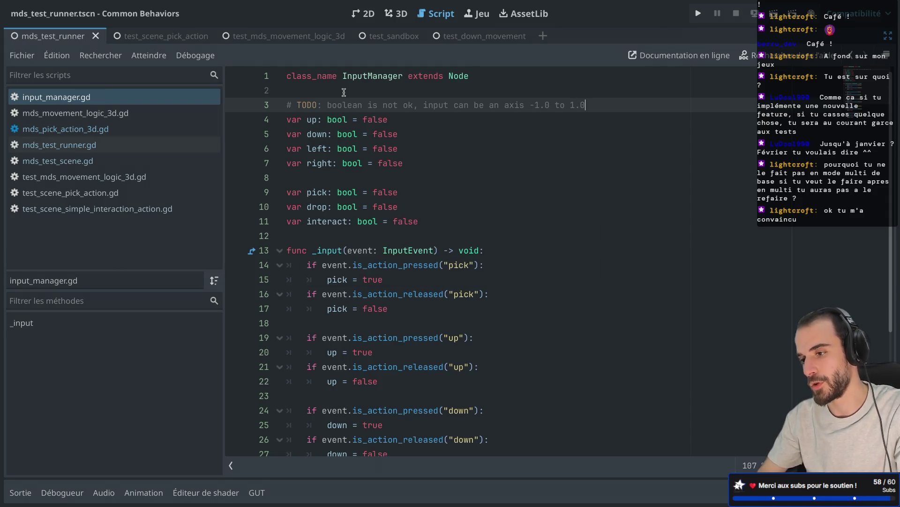
{"action": "left_click", "coordinate": [318, 120]}
{"action": "mouse_move", "coordinate": [404, 163]}
{"action": "left_mouse_down"}
{"action": "mouse_move", "coordinate": [287, 120]}
{"action": "mouse_move", "coordinate": [344, 104]}
{"action": "left_mouse_up"}
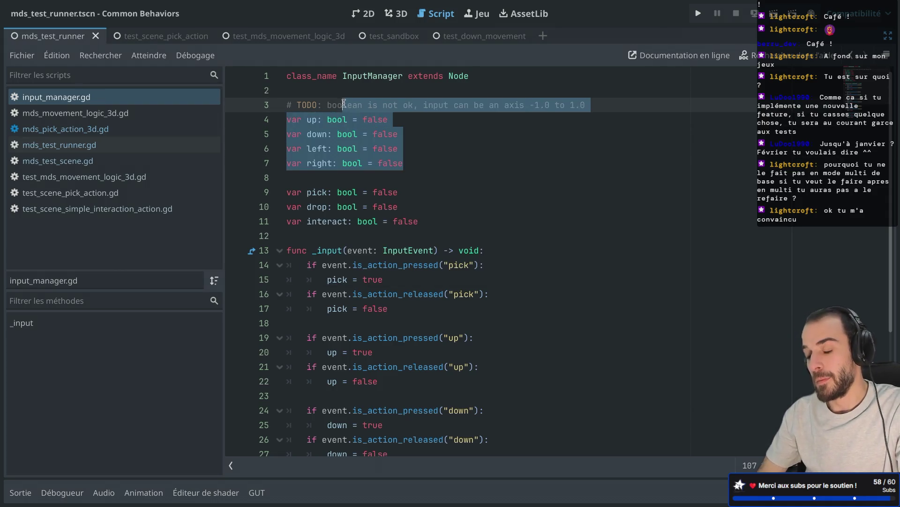
{"action": "left_click", "coordinate": [359, 98]}
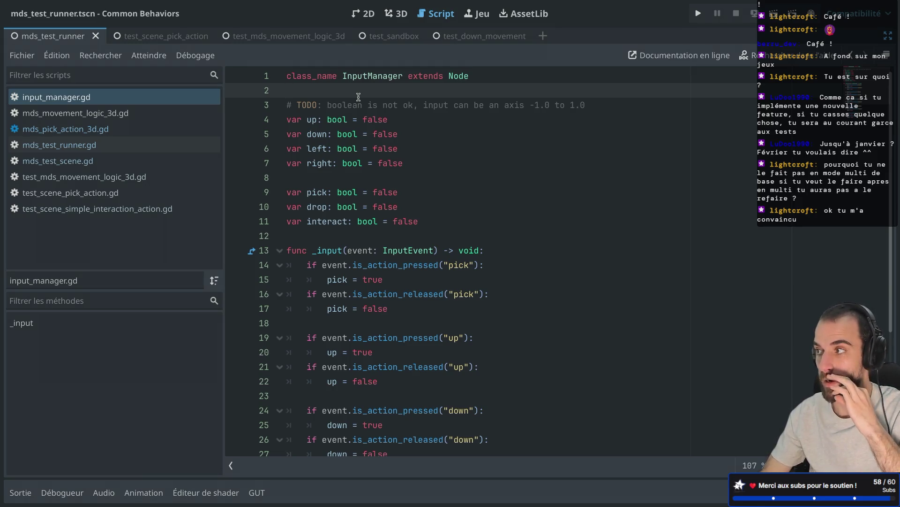
{"action": "scroll", "coordinate": [358, 161], "scroll_direction": "down", "scroll_amount": 3}
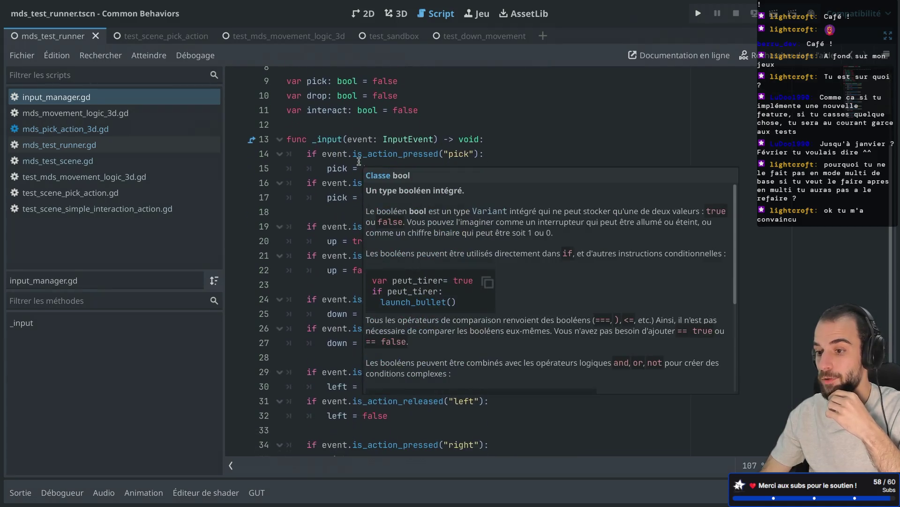
{"action": "left_click_drag", "start_coordinate": [308, 139], "coordinate": [361, 139]}
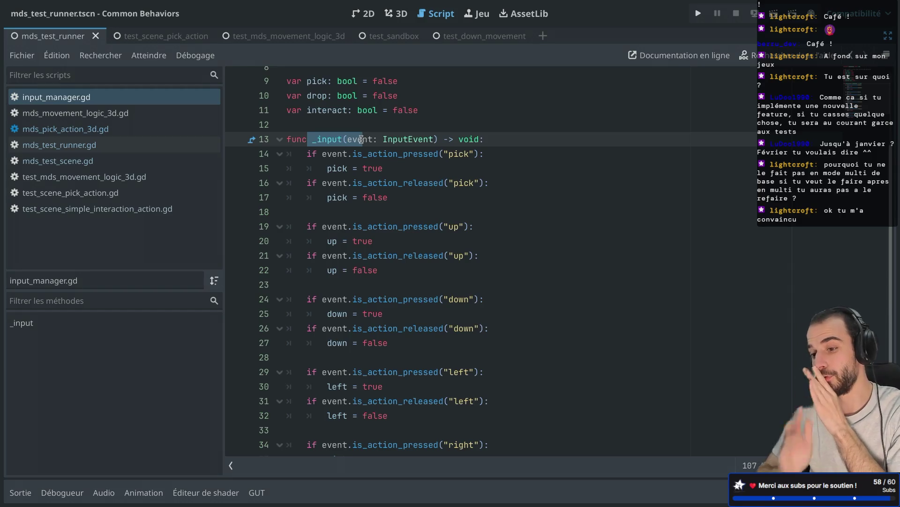
{"action": "scroll", "coordinate": [362, 139], "scroll_direction": "up", "scroll_amount": 3}
{"action": "scroll", "coordinate": [354, 185], "scroll_direction": "down", "scroll_amount": 1}
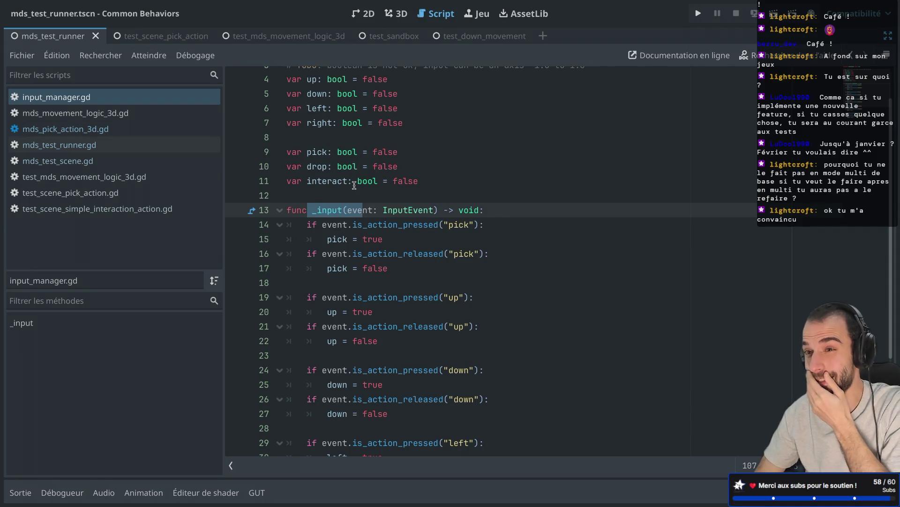
{"action": "left_click_drag", "start_coordinate": [368, 179], "coordinate": [376, 70]}
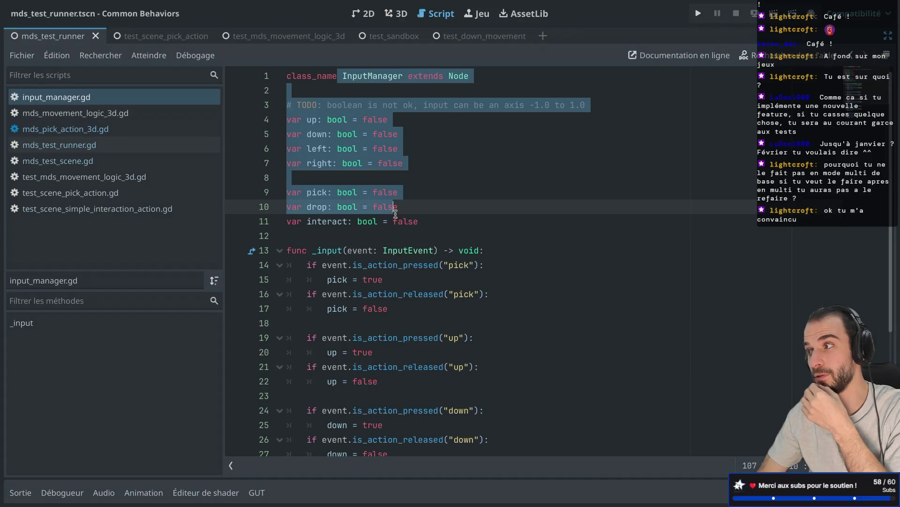
{"action": "left_click", "coordinate": [423, 221]}
{"action": "scroll", "coordinate": [423, 222], "scroll_direction": "down", "scroll_amount": 1}
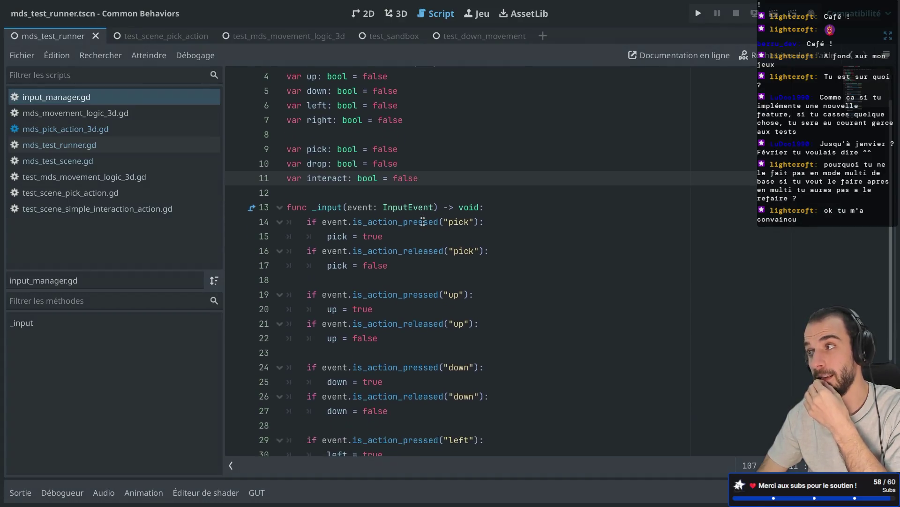
{"action": "scroll", "coordinate": [422, 221], "scroll_direction": "up", "scroll_amount": 1}
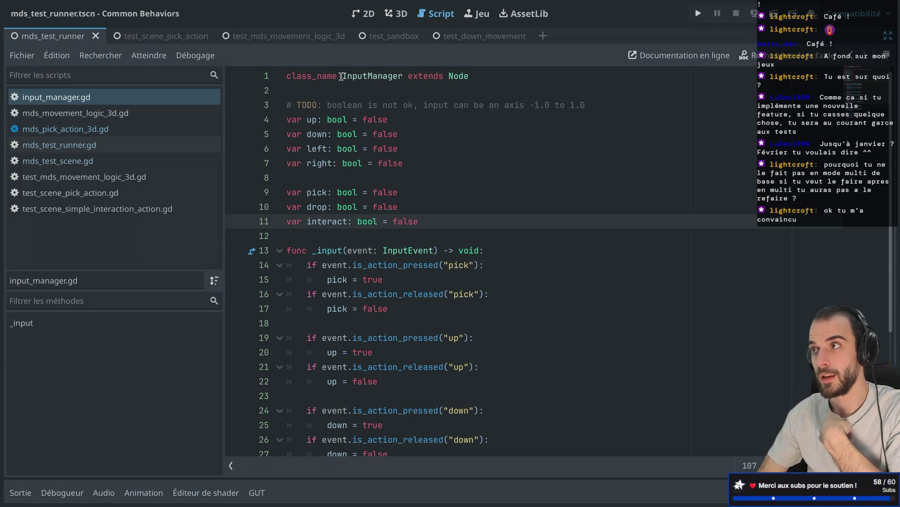
{"action": "left_click_drag", "start_coordinate": [340, 76], "coordinate": [412, 77]}
{"action": "left_click", "coordinate": [361, 136]}
{"action": "left_click_drag", "start_coordinate": [341, 117], "coordinate": [376, 232]}
{"action": "scroll", "coordinate": [412, 200], "scroll_direction": "down", "scroll_amount": 2}
{"action": "scroll", "coordinate": [412, 199], "scroll_direction": "down", "scroll_amount": 2}
{"action": "left_click", "coordinate": [403, 178]}
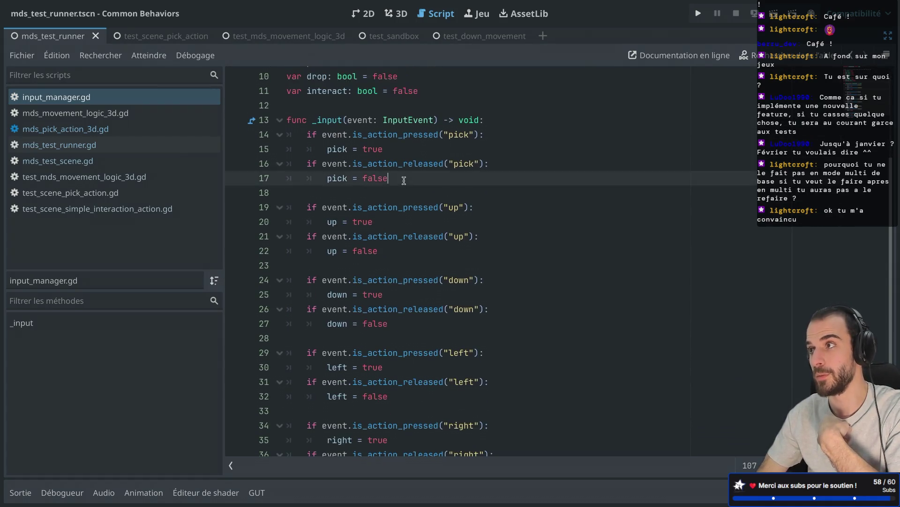
{"action": "mouse_move", "coordinate": [404, 178]}
{"action": "left_mouse_down"}
{"action": "mouse_move", "coordinate": [300, 140]}
{"action": "mouse_move", "coordinate": [307, 135]}
{"action": "left_mouse_up"}
{"action": "left_click", "coordinate": [368, 161]}
{"action": "scroll", "coordinate": [381, 207], "scroll_direction": "down", "scroll_amount": 1}
{"action": "mouse_move", "coordinate": [387, 207]}
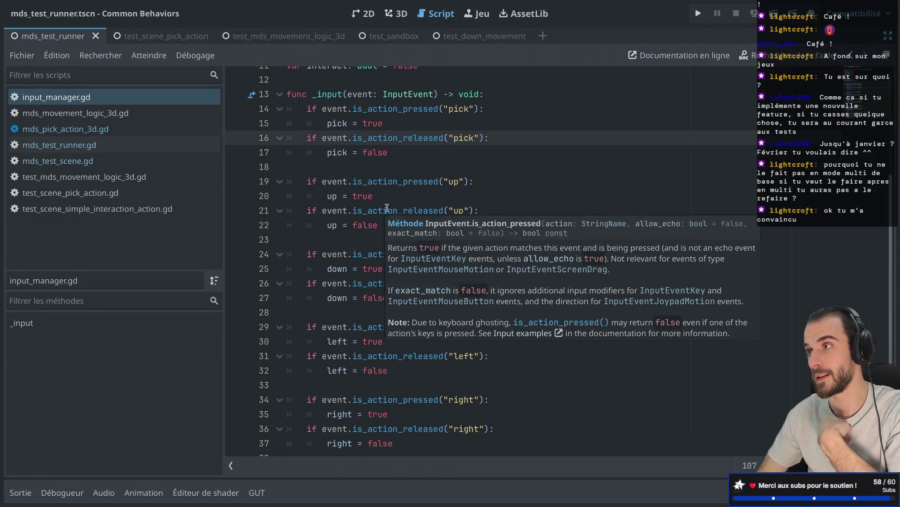
{"action": "scroll", "coordinate": [375, 240], "scroll_direction": "down", "scroll_amount": 1}
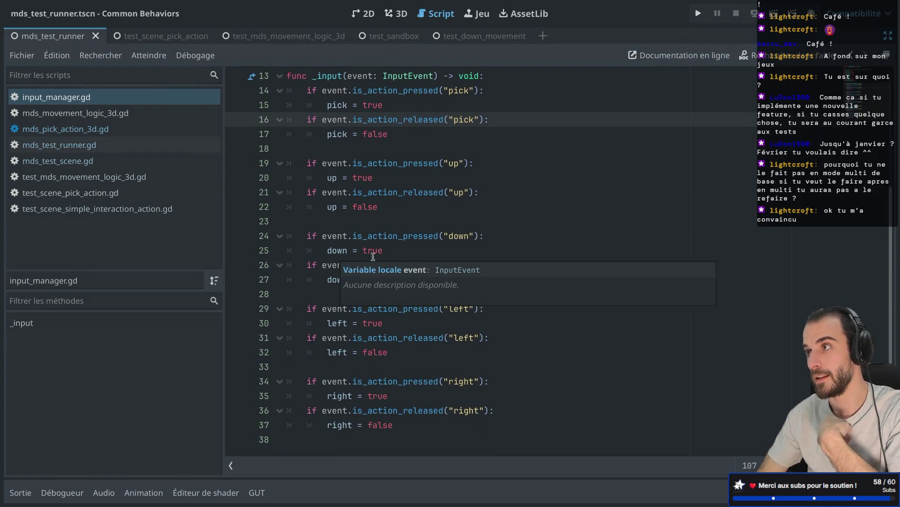
{"action": "mouse_move", "coordinate": [342, 268]}
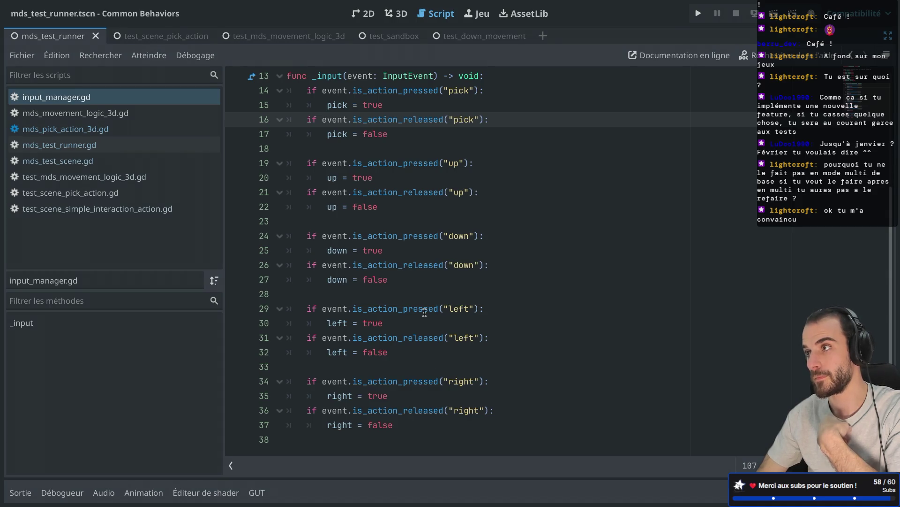
{"action": "mouse_move", "coordinate": [425, 314]}
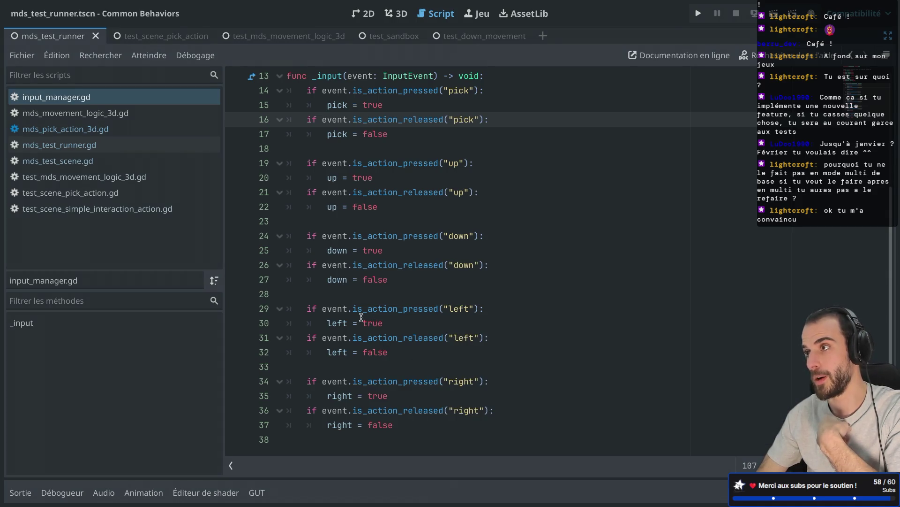
{"action": "mouse_move", "coordinate": [334, 322]}
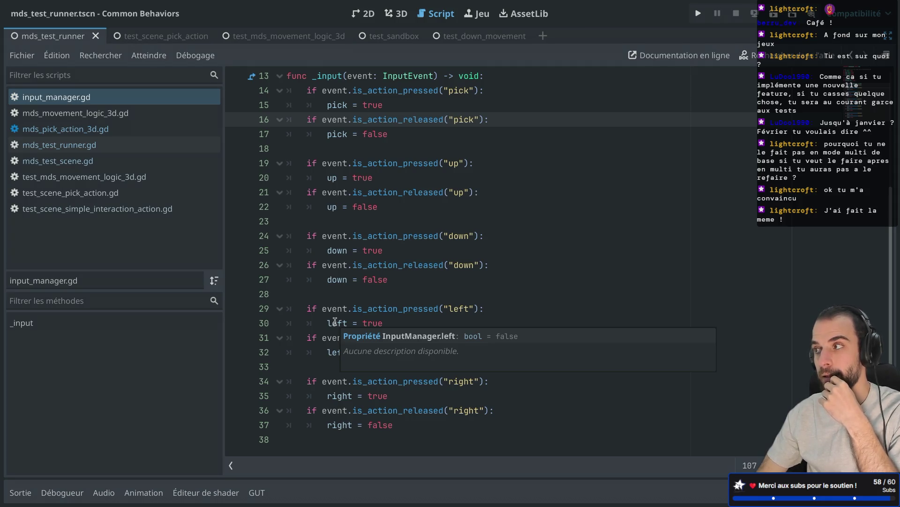
{"action": "scroll", "coordinate": [335, 321], "scroll_direction": "up", "scroll_amount": 4}
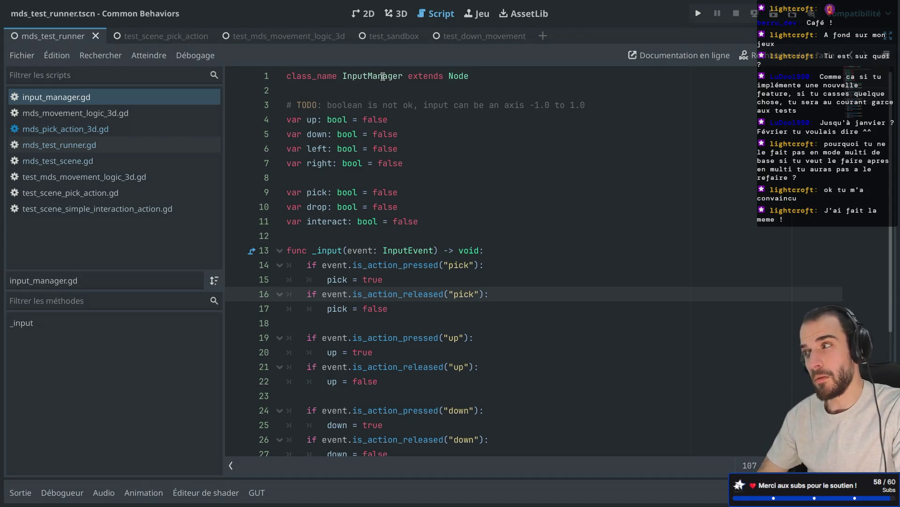
- Bring the docks back and select test_down_movement.tscn in the FileSystem dock
{"action": "key", "text": "ctrl+shift+F11"}
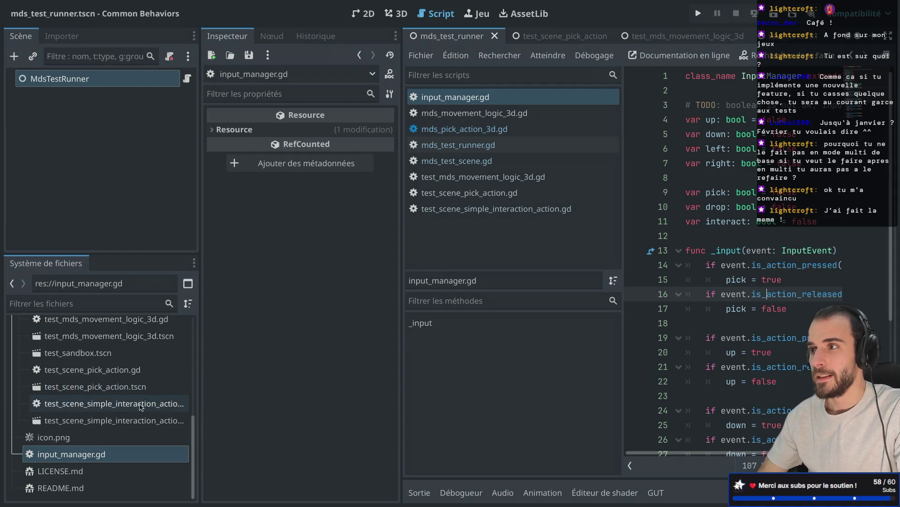
{"action": "scroll", "coordinate": [139, 406], "scroll_direction": "up", "scroll_amount": 3}
{"action": "scroll", "coordinate": [140, 406], "scroll_direction": "up", "scroll_amount": 2}
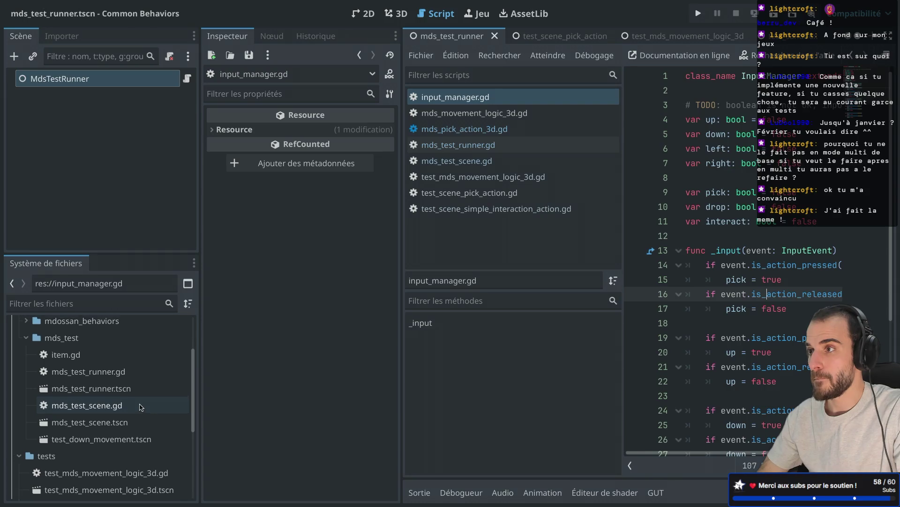
{"action": "scroll", "coordinate": [137, 408], "scroll_direction": "up", "scroll_amount": 2}
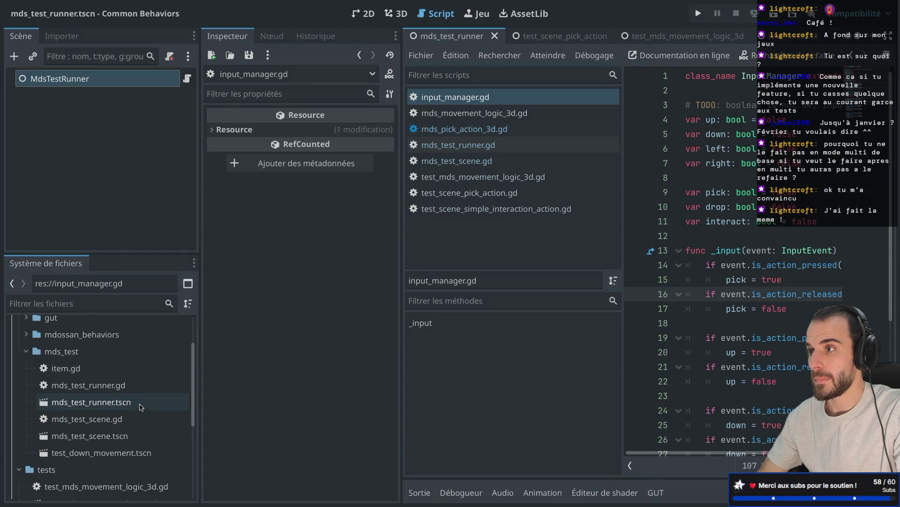
{"action": "left_click", "coordinate": [113, 459]}
{"action": "right_click", "coordinate": [113, 458]}
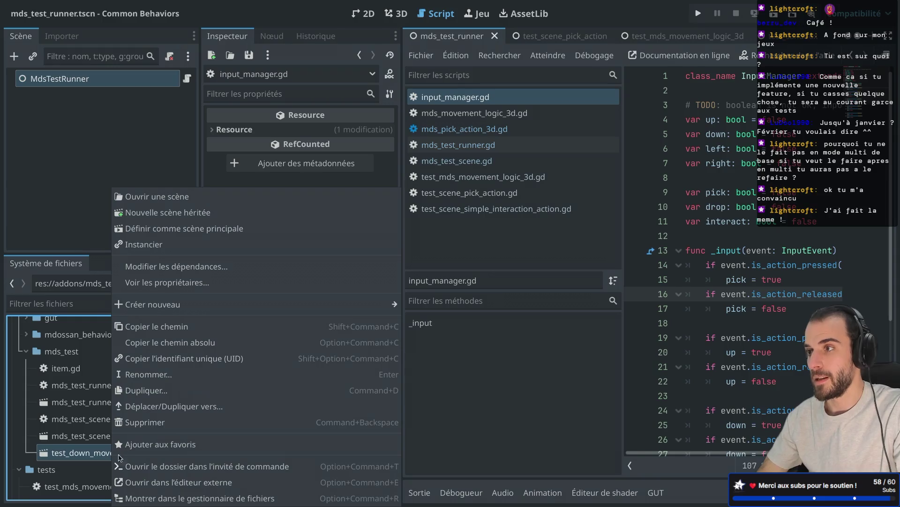
{"action": "left_click", "coordinate": [77, 453]}
- Delete test_down_movement.tscn, confirming with Supprimer
{"action": "scroll", "coordinate": [90, 408], "scroll_direction": "down", "scroll_amount": 6}
{"action": "scroll", "coordinate": [99, 375], "scroll_direction": "up", "scroll_amount": 2}
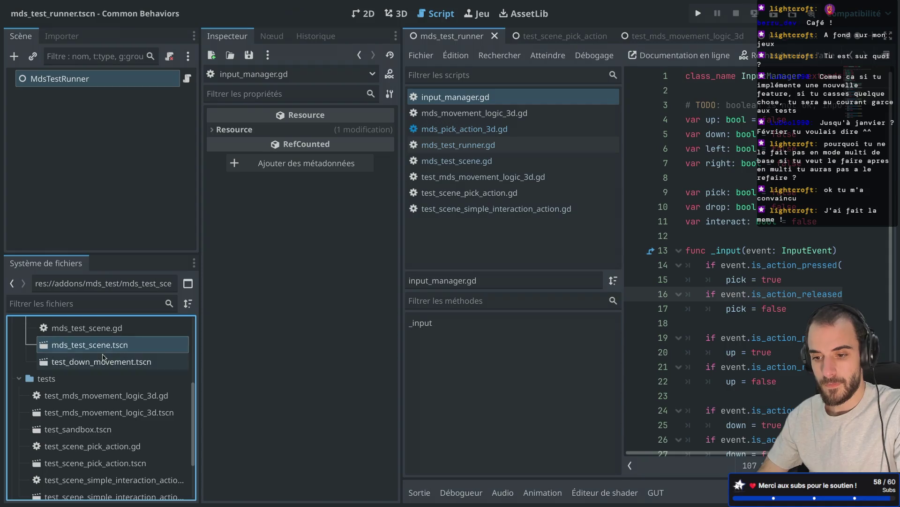
{"action": "key", "text": "Delete"}
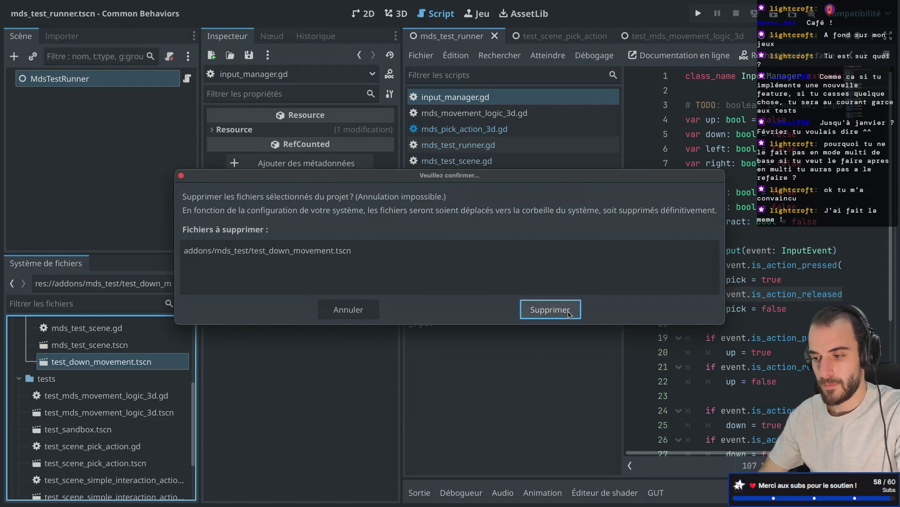
{"action": "left_click", "coordinate": [570, 314]}
{"action": "scroll", "coordinate": [158, 389], "scroll_direction": "up", "scroll_amount": 6}
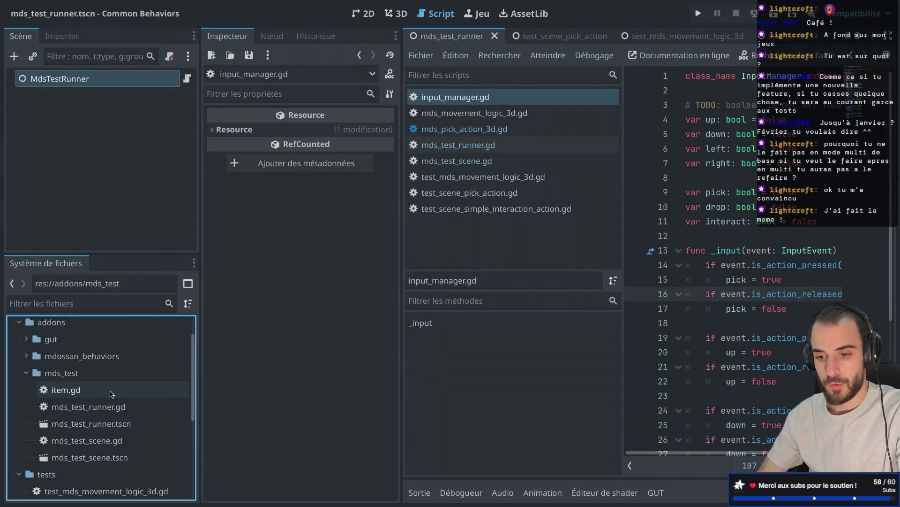
- Move item.gd from the mds_test folder into the tests folder
{"action": "scroll", "coordinate": [112, 393], "scroll_direction": "down", "scroll_amount": 3}
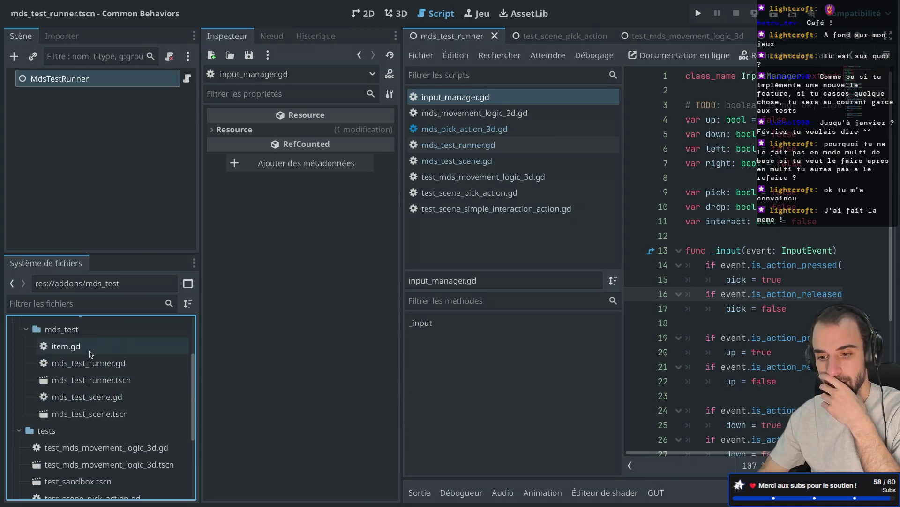
{"action": "left_click", "coordinate": [67, 346]}
{"action": "mouse_move", "coordinate": [67, 346]}
{"action": "left_mouse_down"}
{"action": "mouse_move", "coordinate": [61, 422]}
{"action": "mouse_move", "coordinate": [47, 430]}
{"action": "left_mouse_up"}
{"action": "scroll", "coordinate": [132, 427], "scroll_direction": "down", "scroll_amount": 3}
{"action": "scroll", "coordinate": [105, 449], "scroll_direction": "up", "scroll_amount": 5}
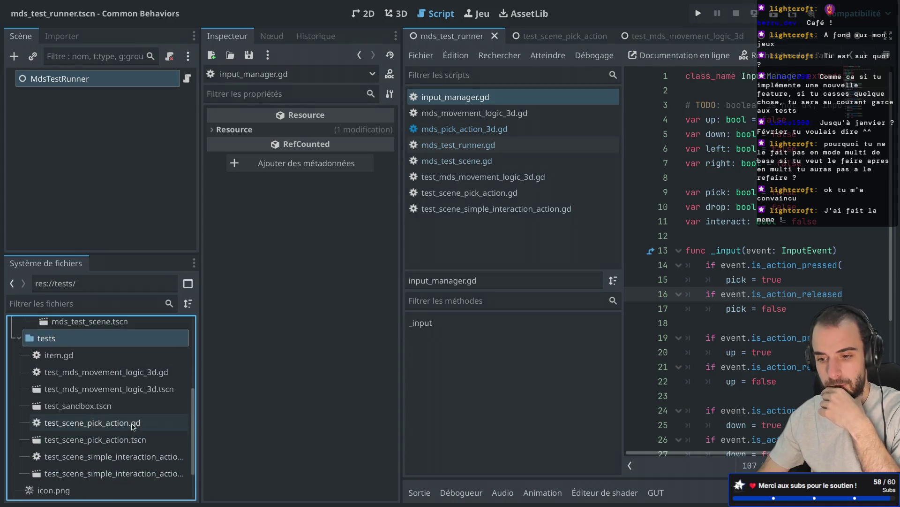
- Collapse the mds_test folder and open the simple interaction test script
{"action": "left_click", "coordinate": [104, 443]}
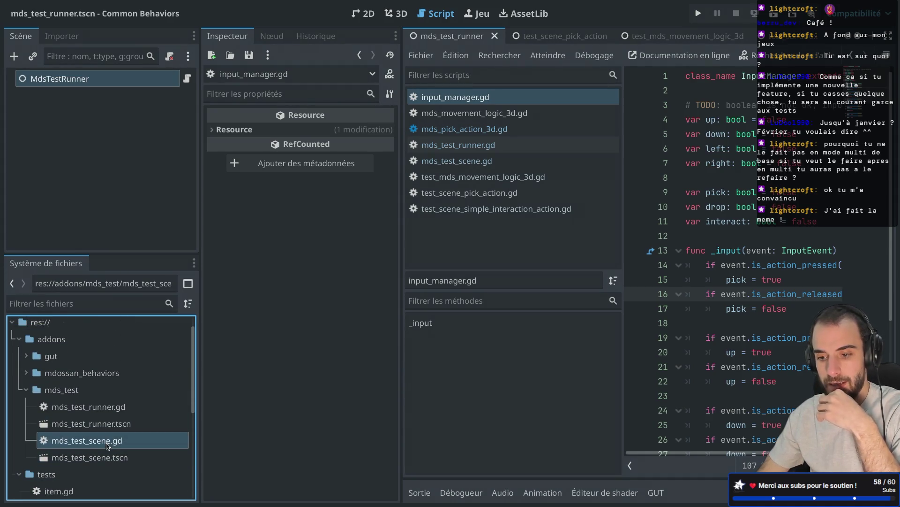
{"action": "left_click", "coordinate": [123, 425]}
{"action": "left_click", "coordinate": [117, 408]}
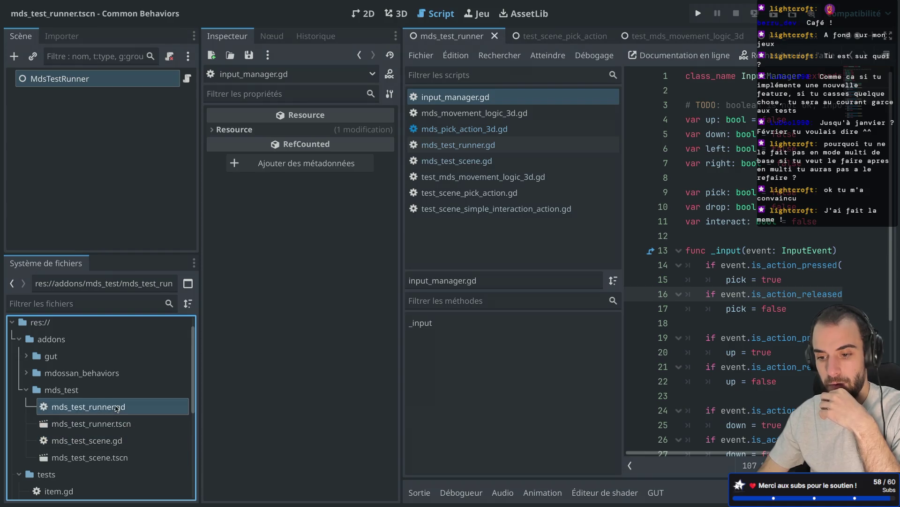
{"action": "left_click", "coordinate": [30, 386]}
{"action": "scroll", "coordinate": [37, 383], "scroll_direction": "down", "scroll_amount": 5}
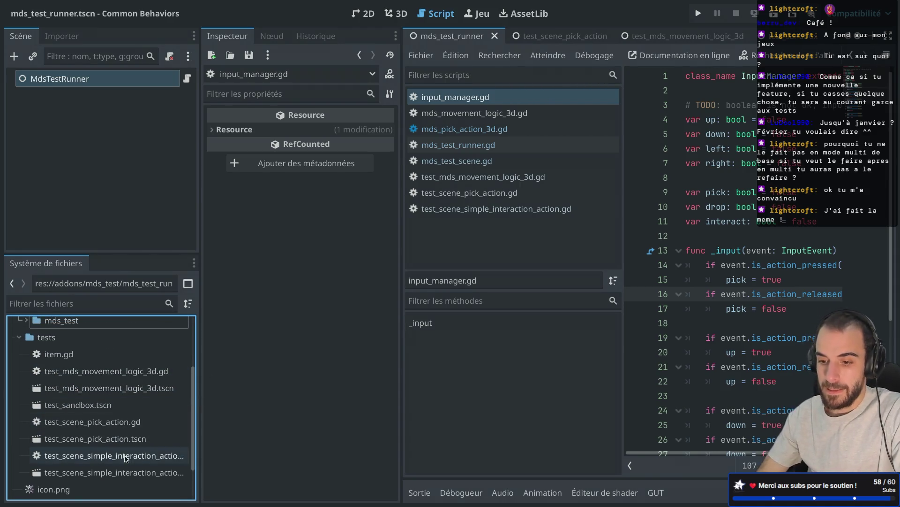
{"action": "double_click", "coordinate": [109, 455]}
- Open the simple interaction test scene and delete its _physics_process function
{"action": "double_click", "coordinate": [108, 471]}
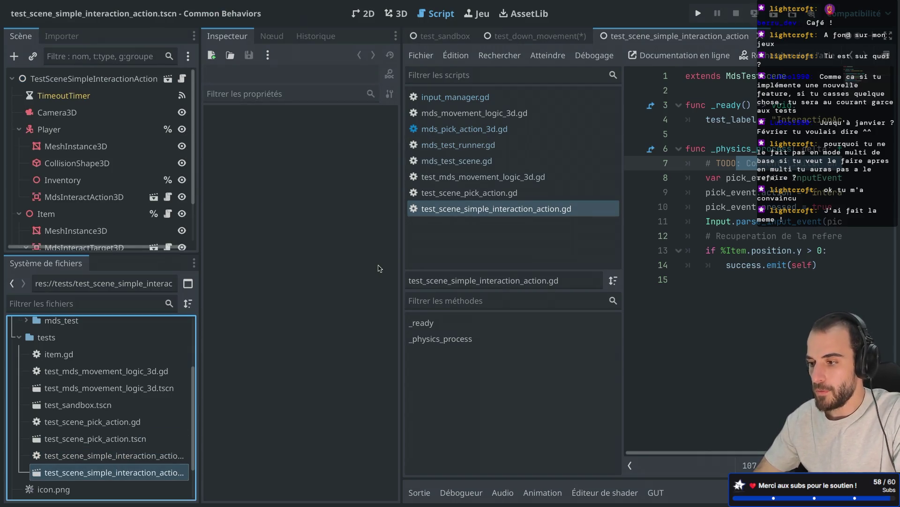
{"action": "key", "text": "ctrl+shift+F11"}
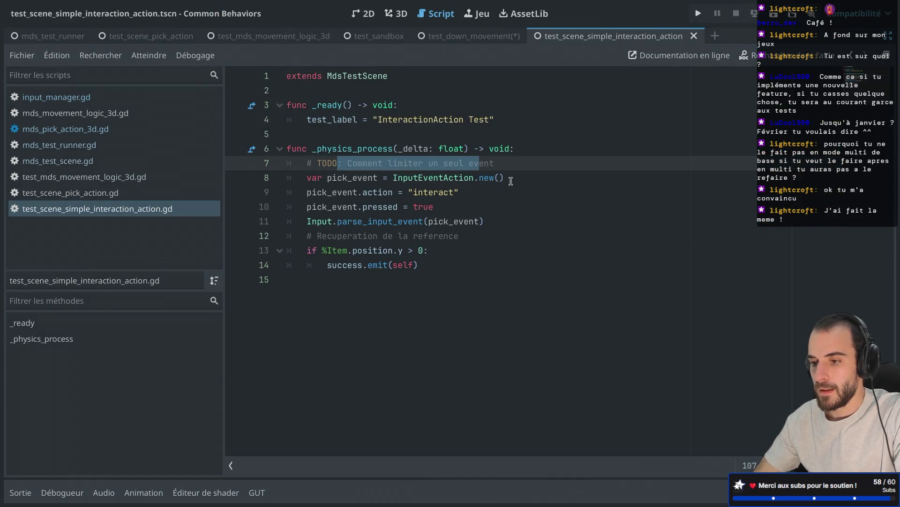
{"action": "left_click", "coordinate": [302, 293]}
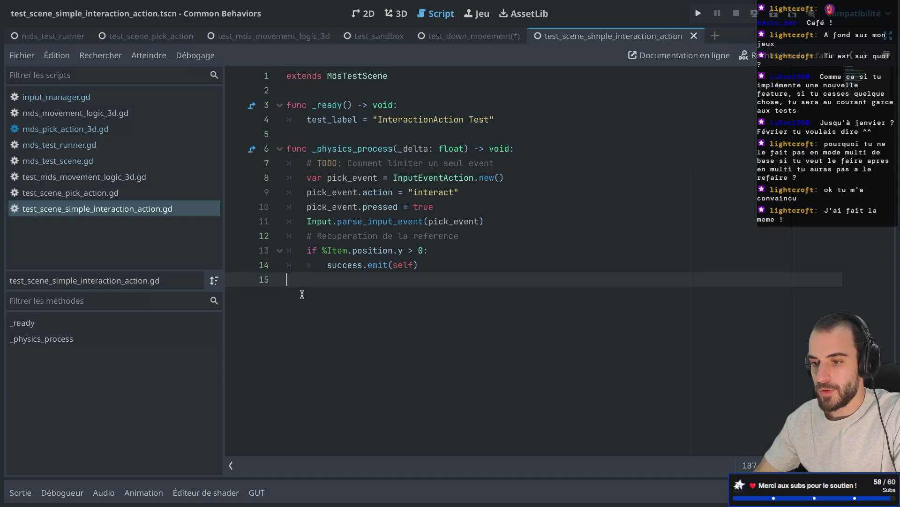
{"action": "left_click_drag", "start_coordinate": [302, 294], "coordinate": [274, 150]}
{"action": "key", "text": "BackSpace"}
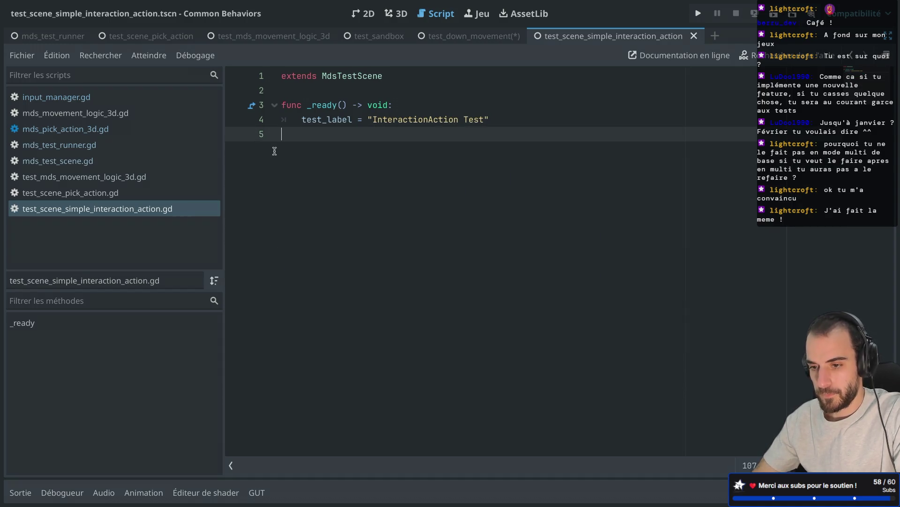
- Run the current simple interaction test scene with F6
{"action": "key", "text": "ctrl+shift+F11"}
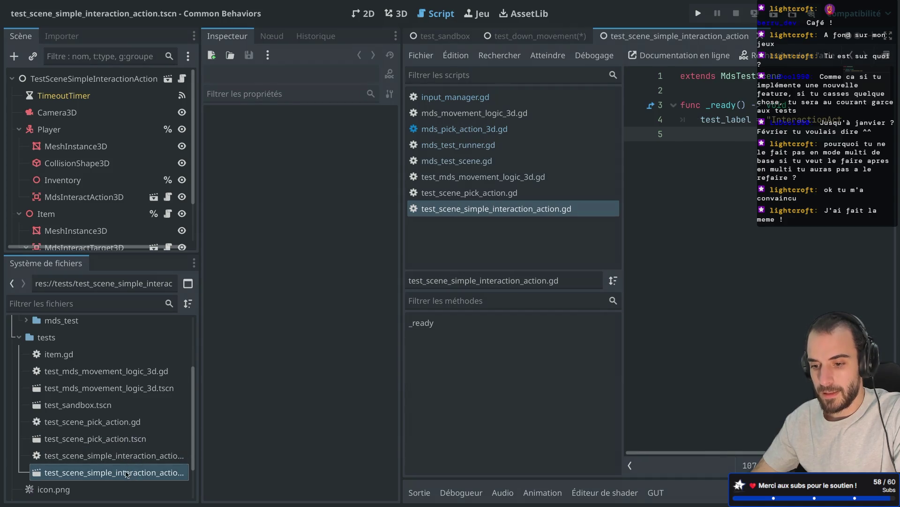
{"action": "key", "text": "ctrl+shift+F11"}
{"action": "key", "text": "F6"}
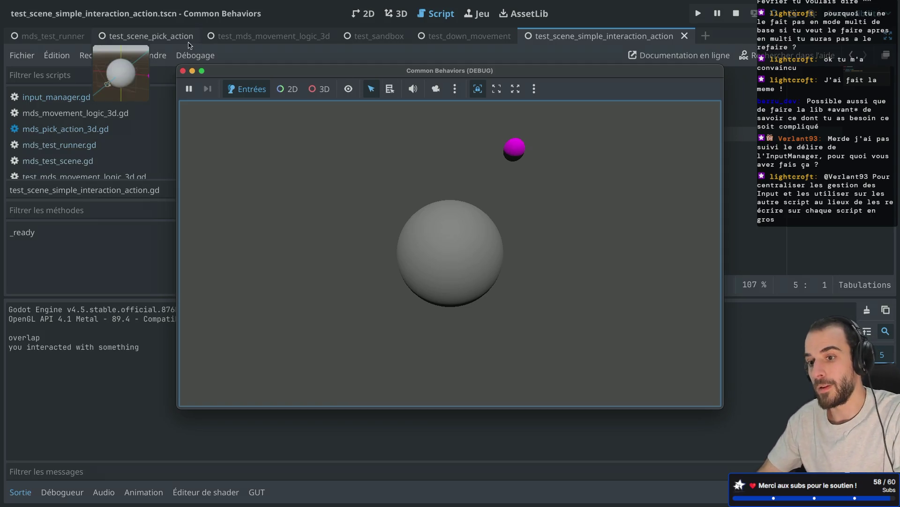
- Stop the running game and undo the deletion to restore _physics_process
{"action": "left_click", "coordinate": [183, 71]}
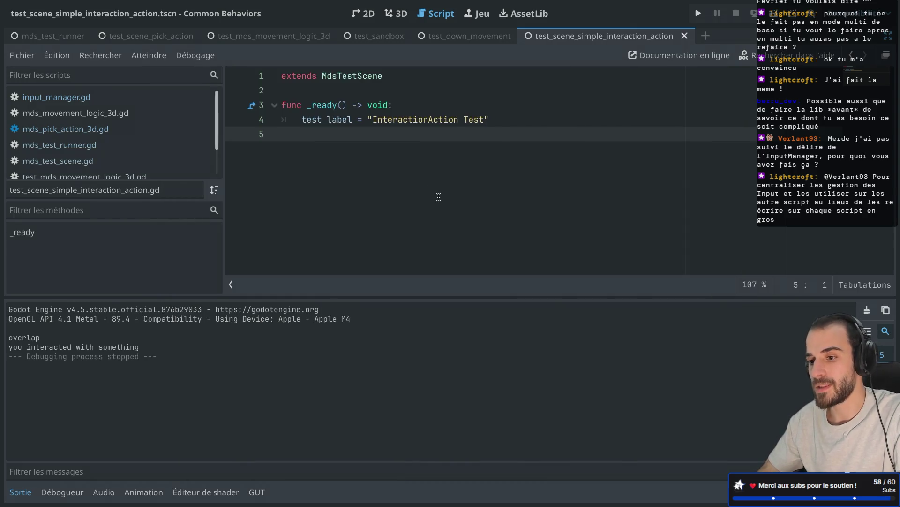
{"action": "key", "text": "ctrl+z"}
{"action": "left_click", "coordinate": [402, 193]}
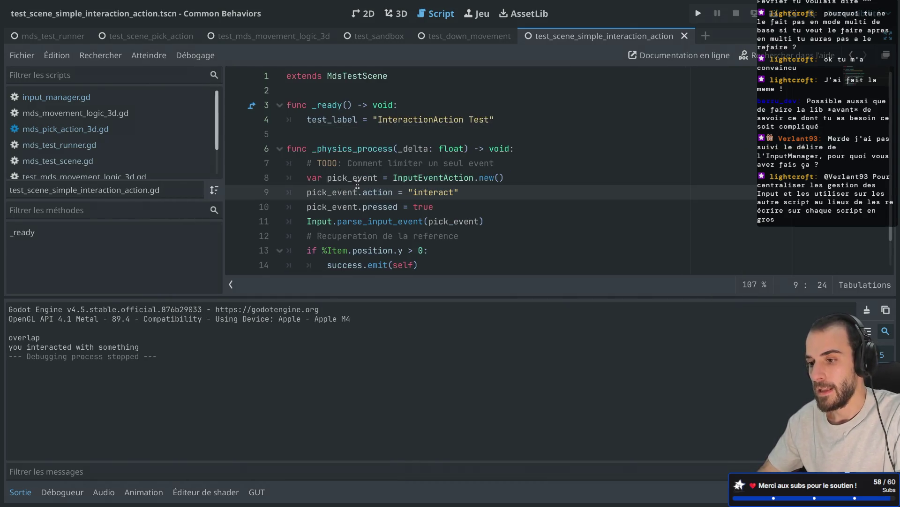
- Highlight the InputEventAction, interact assignment, input parsing call and Recuperation comment lines
{"action": "scroll", "coordinate": [357, 185], "scroll_direction": "down", "scroll_amount": 2}
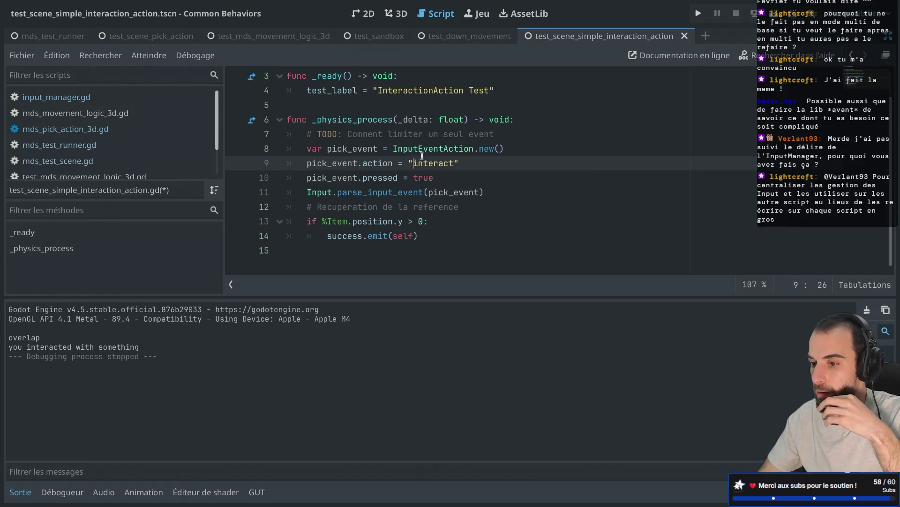
{"action": "left_click_drag", "start_coordinate": [389, 149], "coordinate": [455, 149]}
{"action": "left_click_drag", "start_coordinate": [353, 163], "coordinate": [464, 165]}
{"action": "left_click", "coordinate": [375, 164]}
{"action": "left_click_drag", "start_coordinate": [305, 193], "coordinate": [445, 192]}
{"action": "left_click", "coordinate": [355, 205]}
{"action": "left_click_drag", "start_coordinate": [307, 205], "coordinate": [399, 203]}
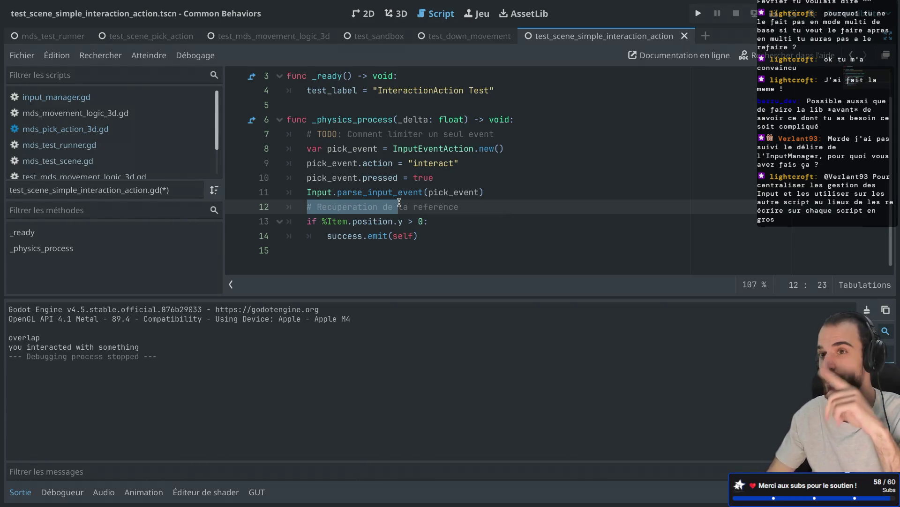
- Open input_manager.gd in the script editor with the side docks hidden
{"action": "key", "text": "ctrl+super+d"}
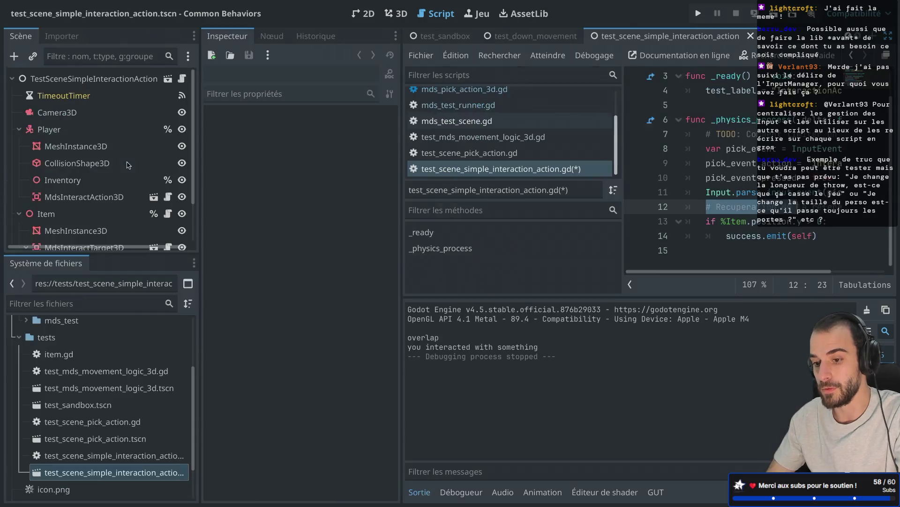
{"action": "scroll", "coordinate": [92, 360], "scroll_direction": "down", "scroll_amount": 3}
{"action": "double_click", "coordinate": [91, 454]}
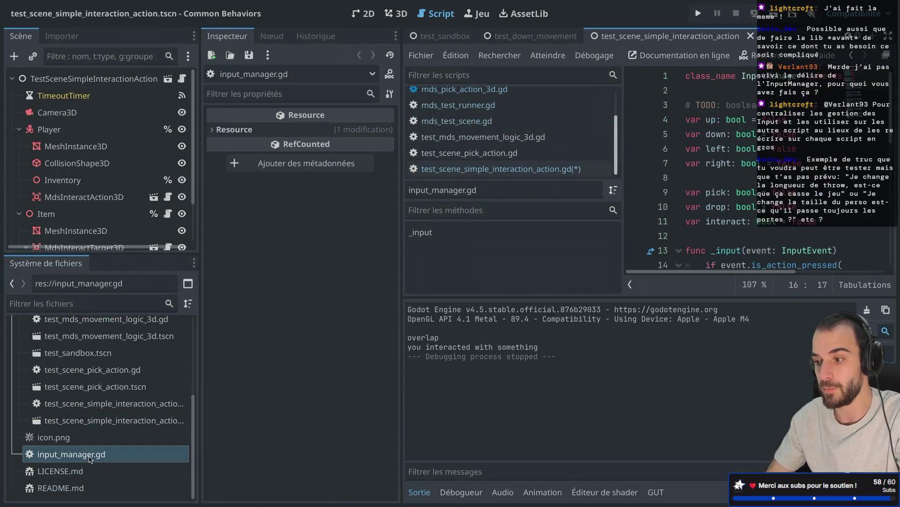
{"action": "key", "text": "ctrl+super+d"}
- Review input_manager.gd's TODO axis comment, direction variables and pick, drop, interact flags
{"action": "mouse_move", "coordinate": [307, 119]}
{"action": "left_mouse_down"}
{"action": "mouse_move", "coordinate": [396, 222]}
{"action": "mouse_move", "coordinate": [389, 228]}
{"action": "left_mouse_up"}
{"action": "left_click", "coordinate": [390, 210]}
{"action": "left_click_drag", "start_coordinate": [307, 105], "coordinate": [434, 106]}
{"action": "left_click_drag", "start_coordinate": [324, 119], "coordinate": [380, 177]}
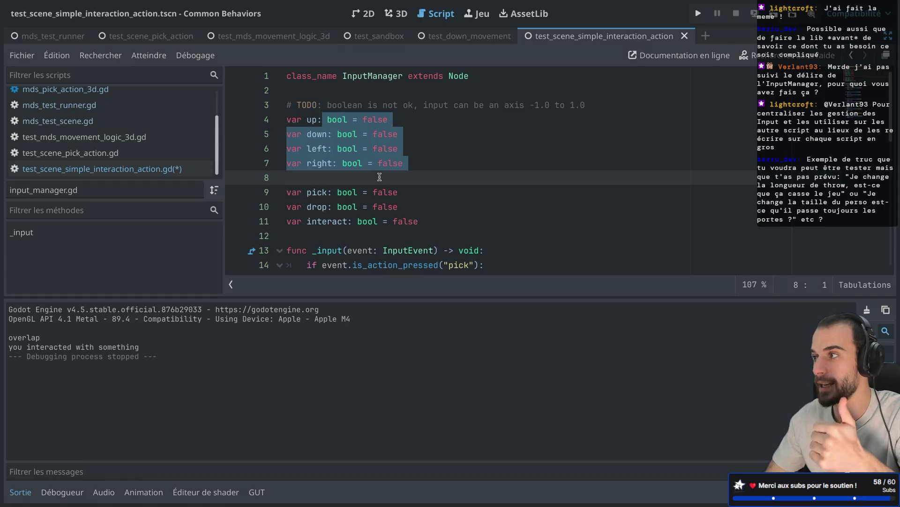
{"action": "left_click", "coordinate": [572, 105]}
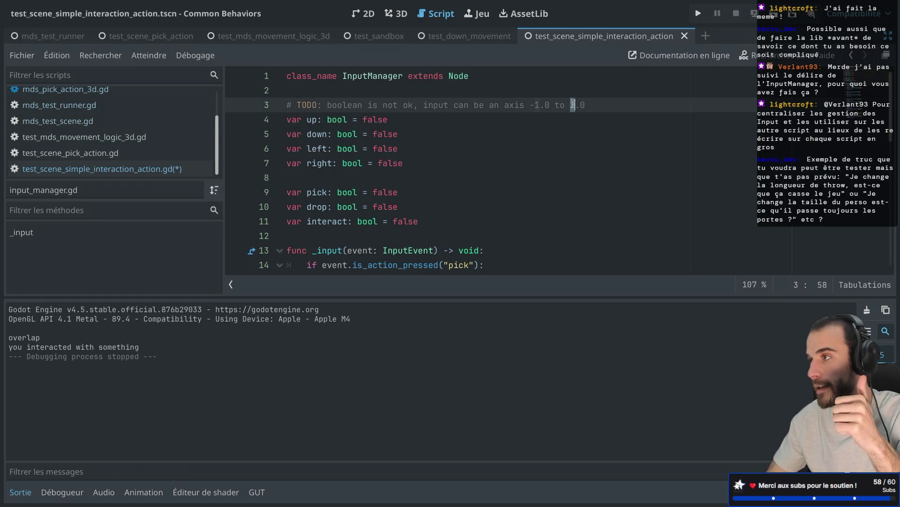
{"action": "left_click_drag", "start_coordinate": [573, 105], "coordinate": [586, 105]}
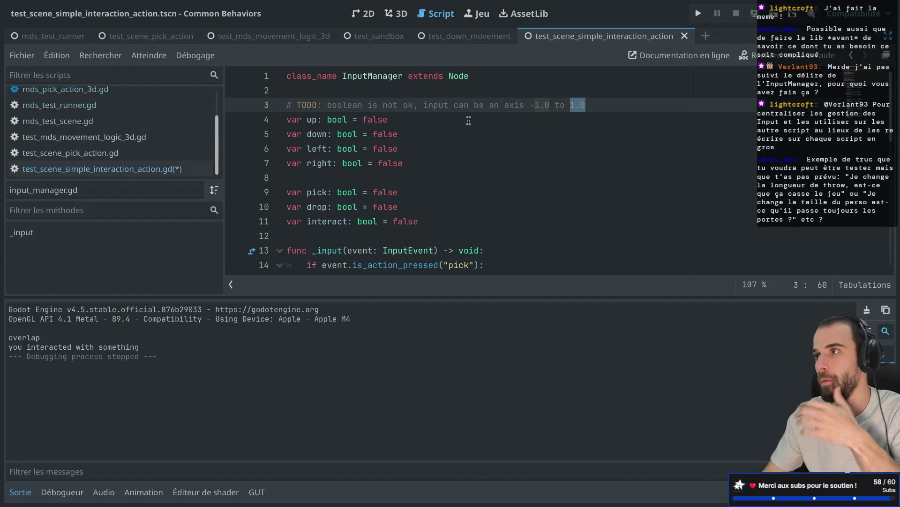
{"action": "left_click_drag", "start_coordinate": [307, 119], "coordinate": [333, 162]}
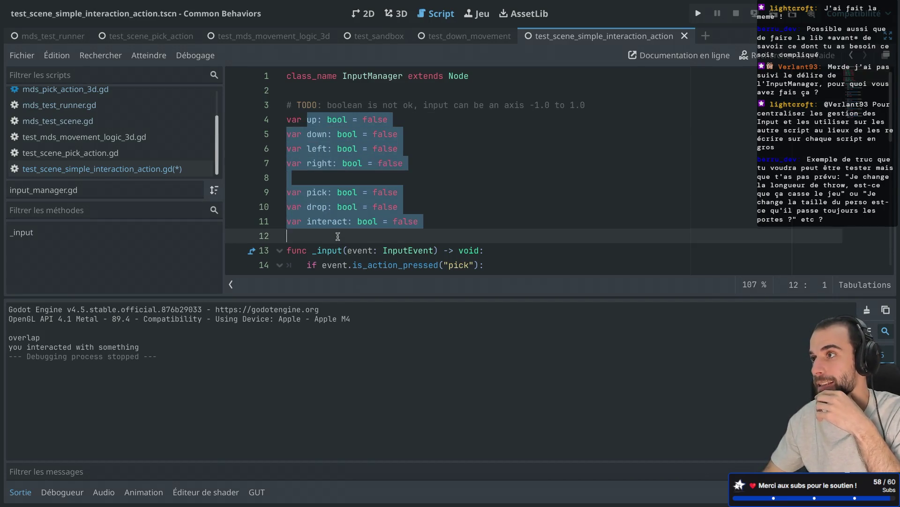
{"action": "left_click", "coordinate": [337, 221], "text": "shift"}
{"action": "double_click", "coordinate": [381, 76]}
{"action": "left_click", "coordinate": [357, 149]}
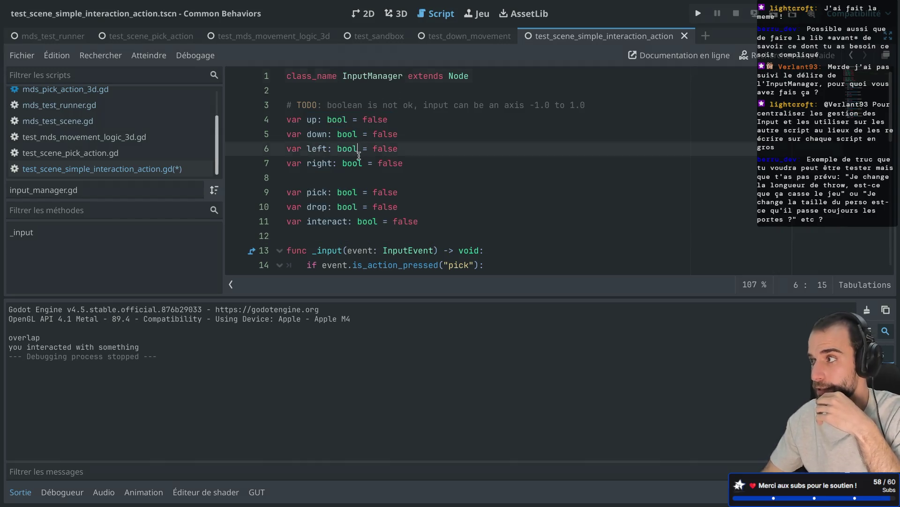
{"action": "scroll", "coordinate": [104, 134], "scroll_direction": "up", "scroll_amount": 1}
- Open mds_pick_action_3d.gd and inspect the pick property used on line 36
{"action": "left_click", "coordinate": [72, 107]}
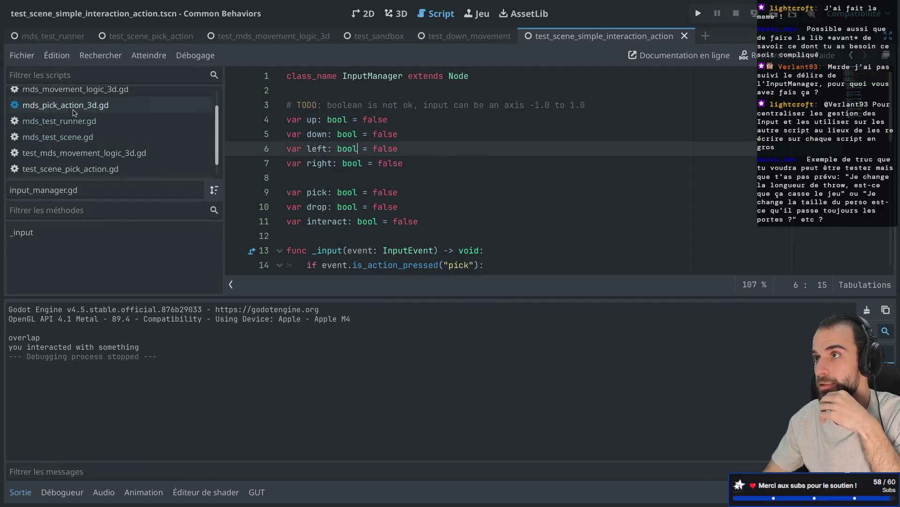
{"action": "scroll", "coordinate": [362, 160], "scroll_direction": "down", "scroll_amount": 2}
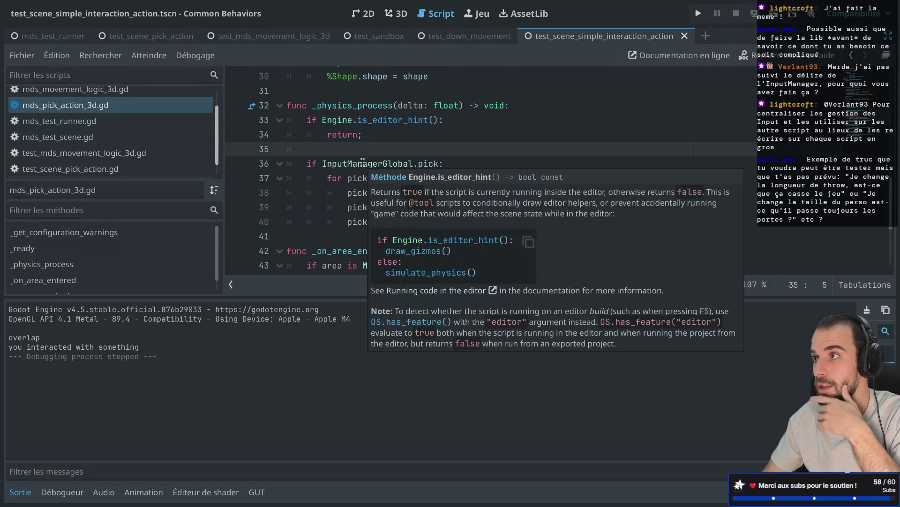
{"action": "left_click", "coordinate": [362, 164]}
{"action": "double_click", "coordinate": [429, 164]}
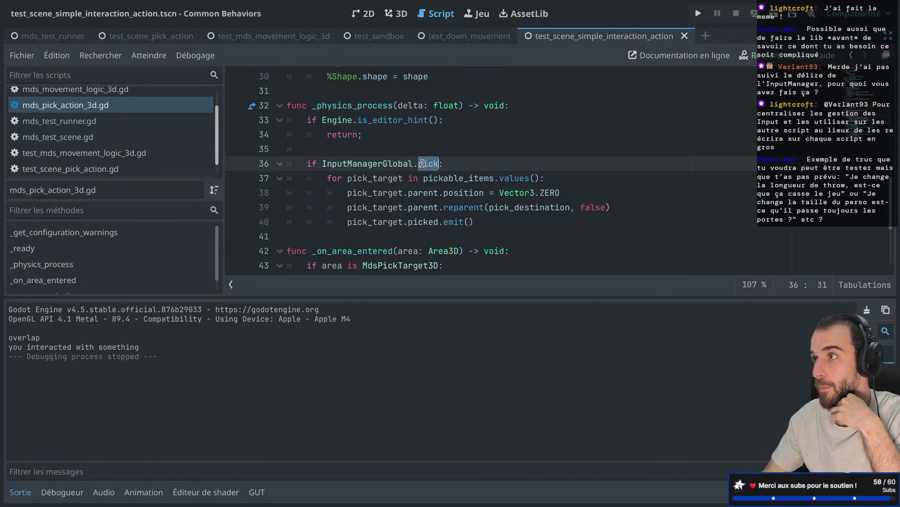
{"action": "mouse_move", "coordinate": [422, 163]}
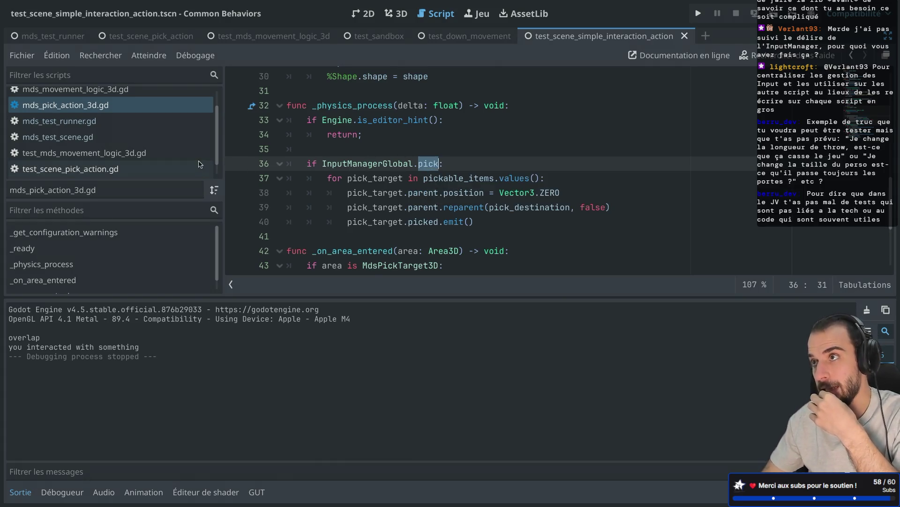
{"action": "scroll", "coordinate": [155, 154], "scroll_direction": "down", "scroll_amount": 1}
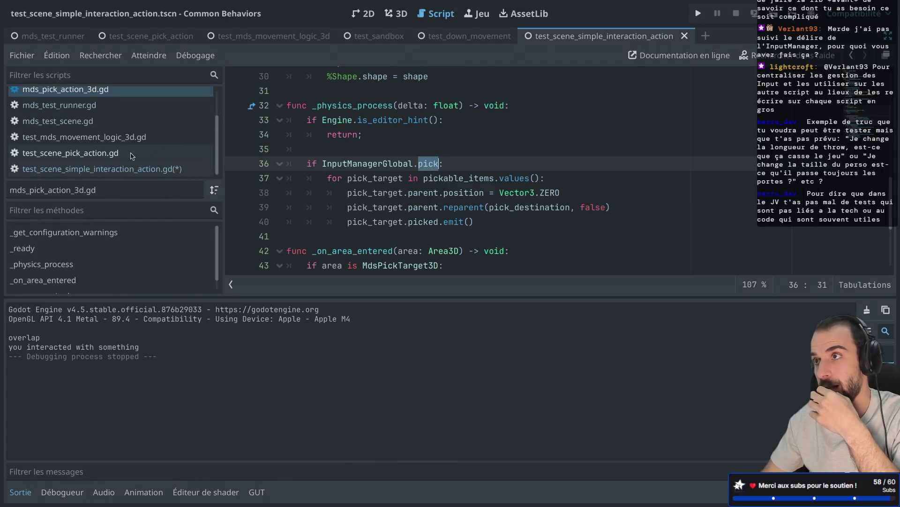
{"action": "left_click", "coordinate": [88, 158]}
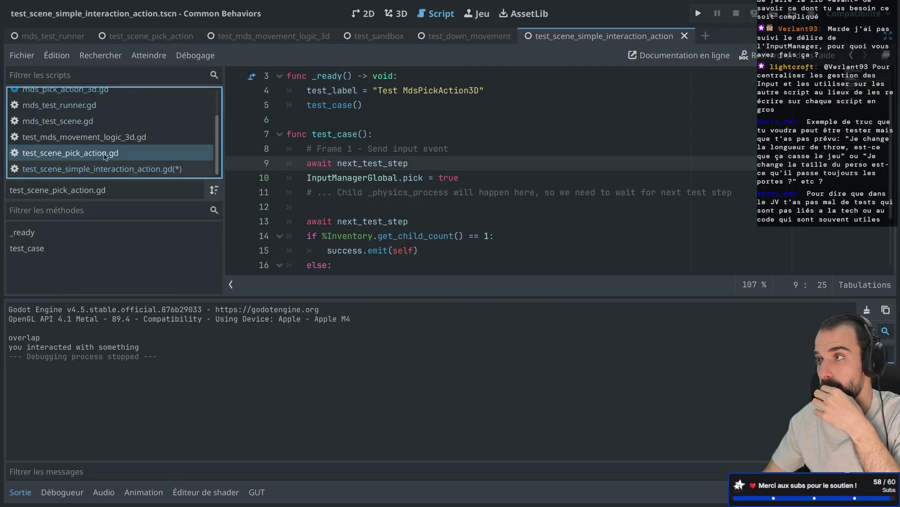
{"action": "scroll", "coordinate": [329, 168], "scroll_direction": "down", "scroll_amount": 1}
{"action": "left_click", "coordinate": [308, 139]}
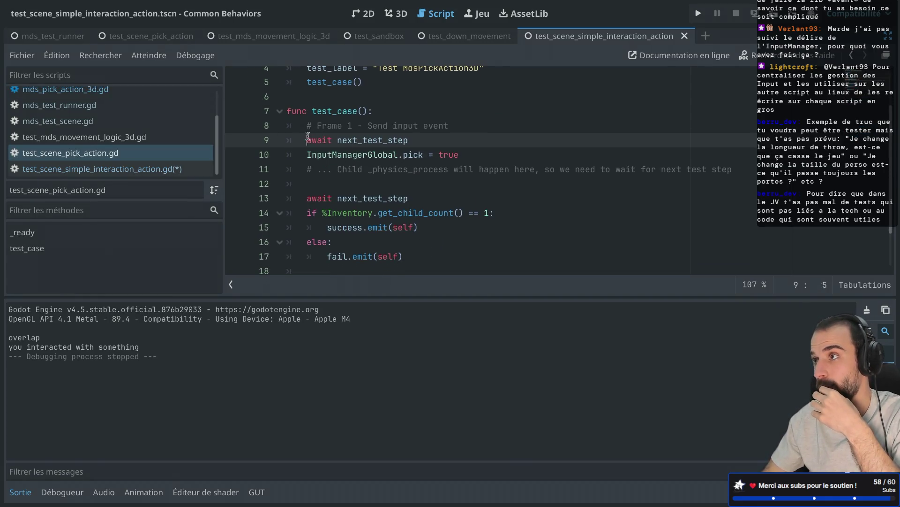
{"action": "left_click_drag", "start_coordinate": [307, 140], "coordinate": [460, 133]}
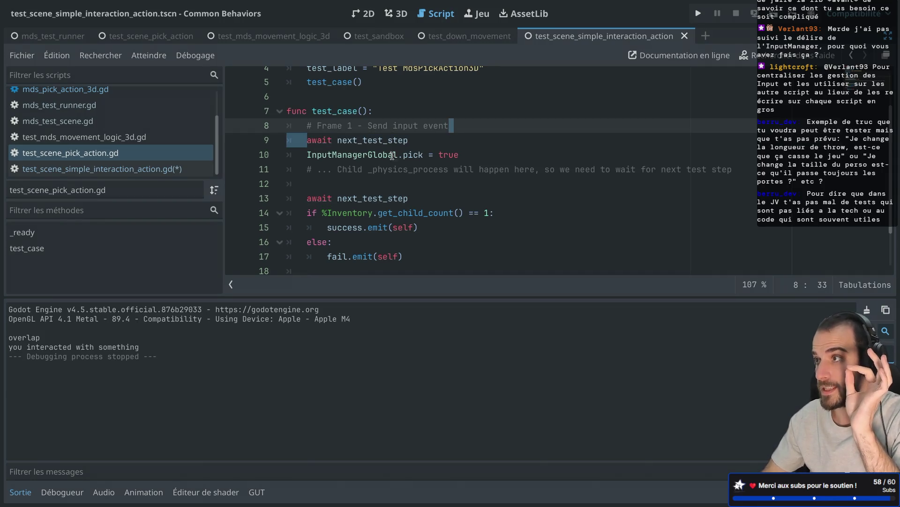
{"action": "double_click", "coordinate": [341, 141]}
{"action": "left_click_drag", "start_coordinate": [308, 155], "coordinate": [481, 156]}
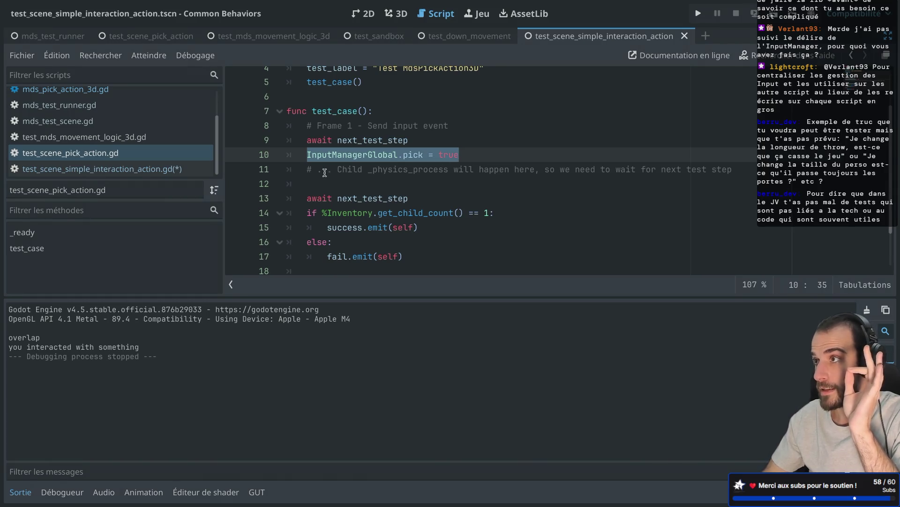
{"action": "left_click_drag", "start_coordinate": [306, 169], "coordinate": [347, 188]}
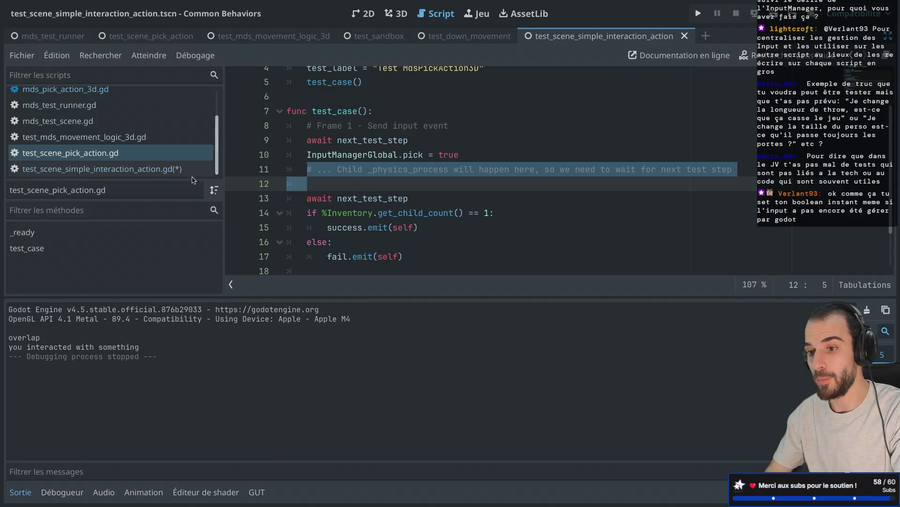
- Switch to the test_scene_pick_action scene, run it, then stop the game
{"action": "left_click", "coordinate": [140, 36]}
{"action": "left_click", "coordinate": [779, 13]}
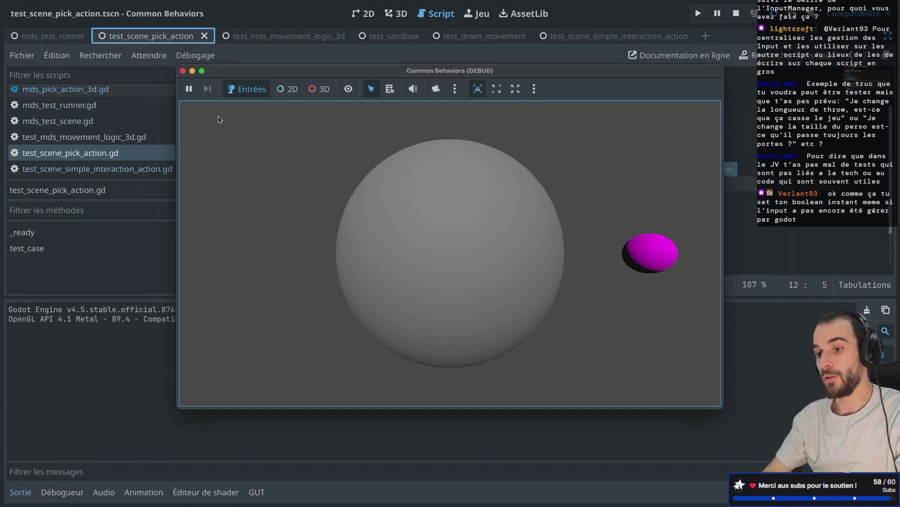
{"action": "left_click", "coordinate": [183, 71]}
{"action": "left_click", "coordinate": [374, 199]}
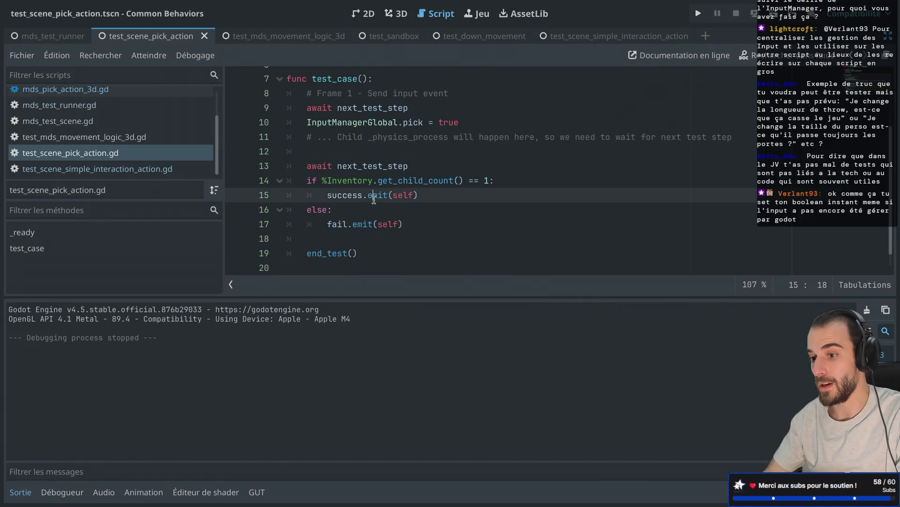
{"action": "left_click_drag", "start_coordinate": [307, 111], "coordinate": [428, 111]}
{"action": "left_click", "coordinate": [321, 137]}
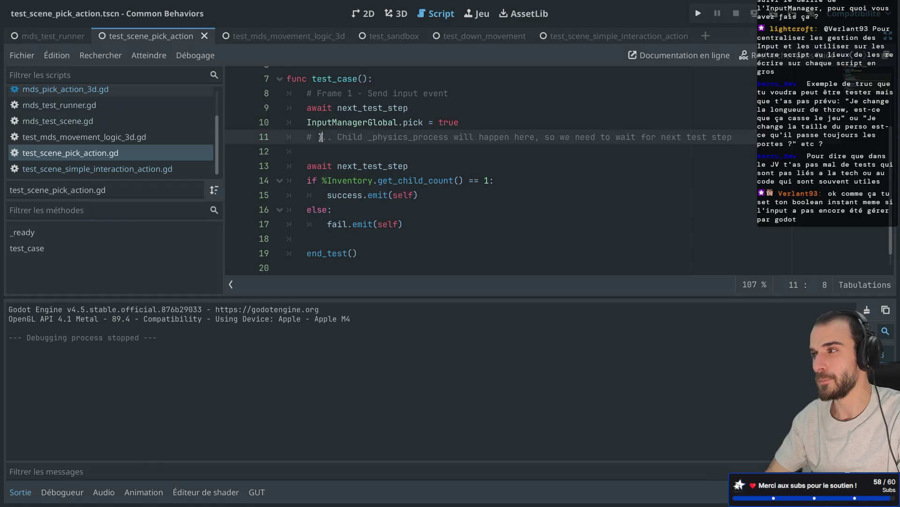
{"action": "left_click_drag", "start_coordinate": [306, 111], "coordinate": [411, 113]}
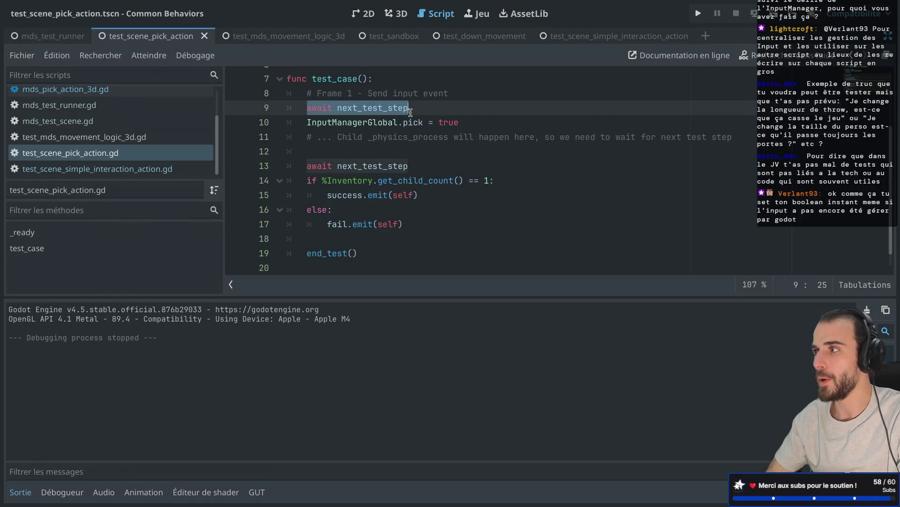
{"action": "left_click", "coordinate": [408, 111]}
{"action": "left_click_drag", "start_coordinate": [337, 109], "coordinate": [402, 109]}
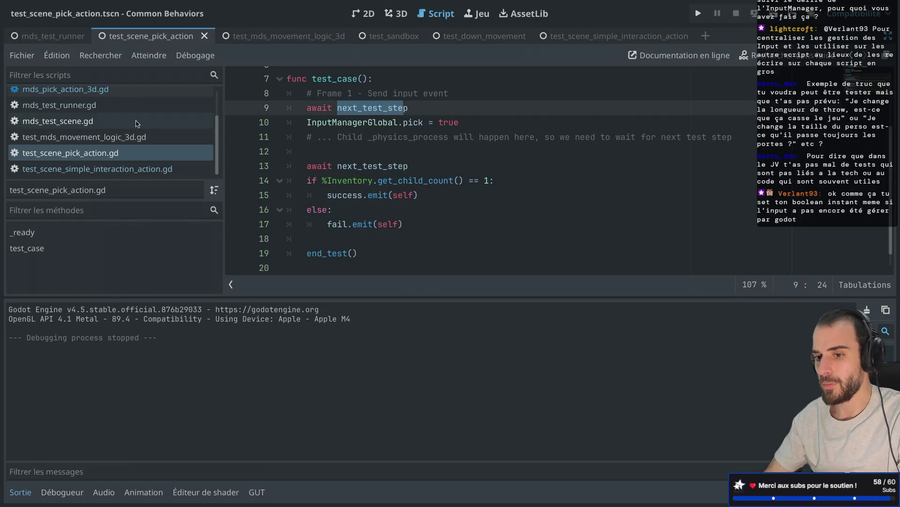
{"action": "scroll", "coordinate": [94, 132], "scroll_direction": "up", "scroll_amount": 1}
{"action": "left_click", "coordinate": [96, 133]}
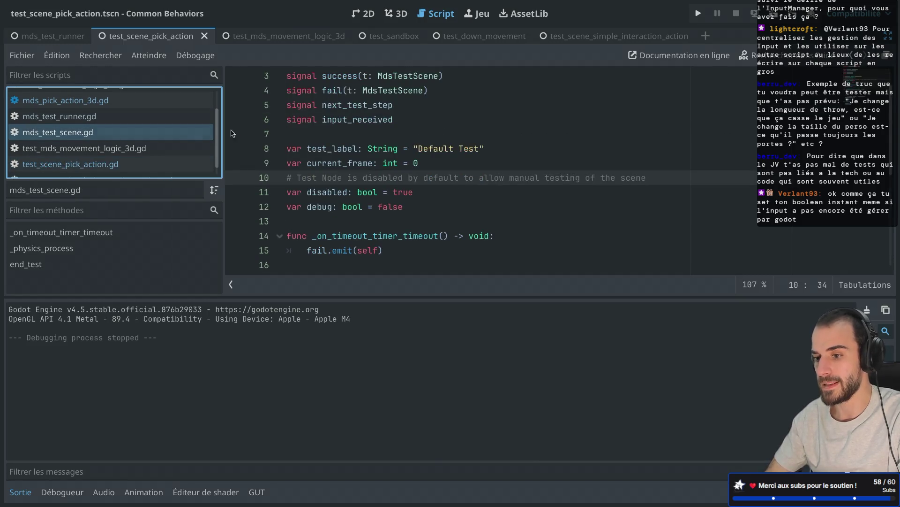
{"action": "scroll", "coordinate": [386, 154], "scroll_direction": "down", "scroll_amount": 5}
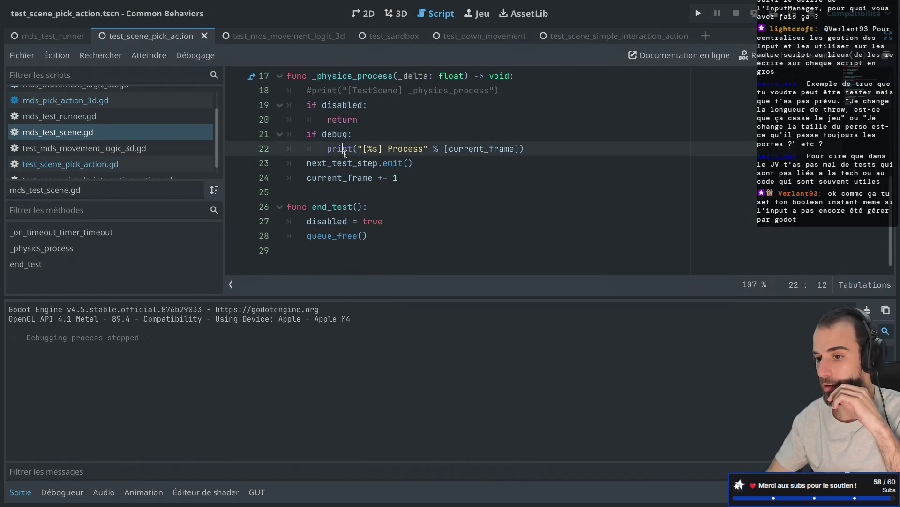
{"action": "scroll", "coordinate": [345, 153], "scroll_direction": "up", "scroll_amount": 1}
{"action": "left_click_drag", "start_coordinate": [313, 104], "coordinate": [393, 105]}
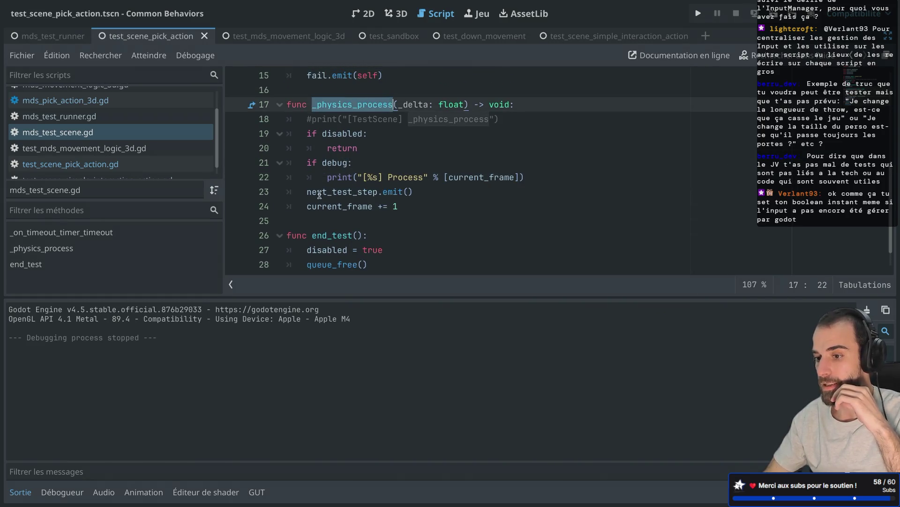
{"action": "left_click_drag", "start_coordinate": [308, 192], "coordinate": [430, 192]}
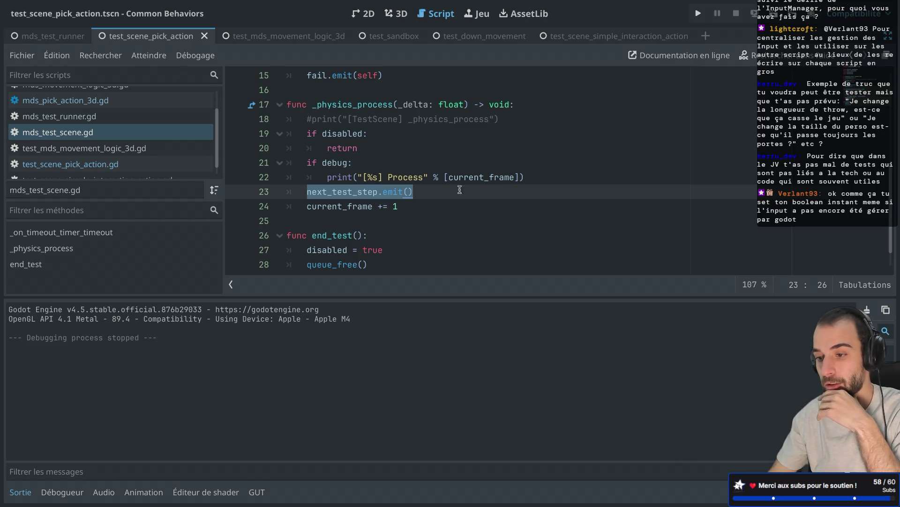
{"action": "left_click", "coordinate": [337, 207]}
{"action": "double_click", "coordinate": [329, 193]}
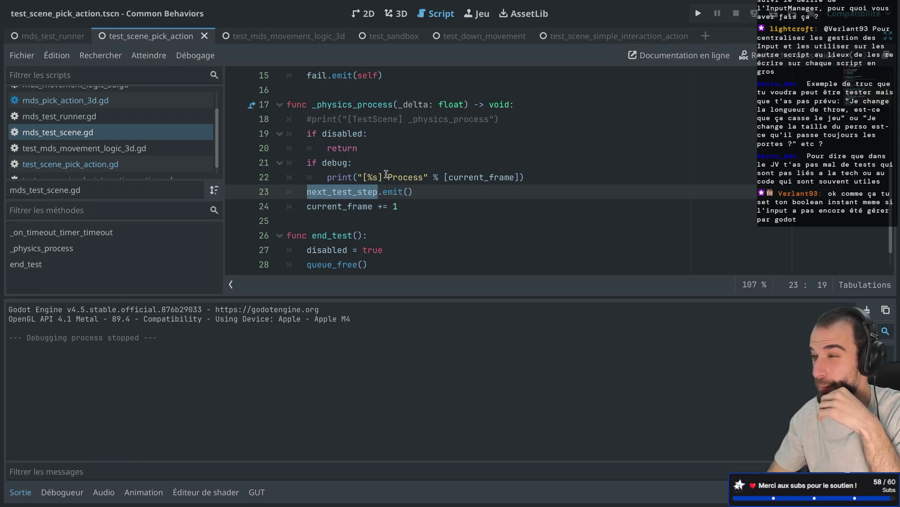
{"action": "scroll", "coordinate": [96, 103], "scroll_direction": "down", "scroll_amount": 1}
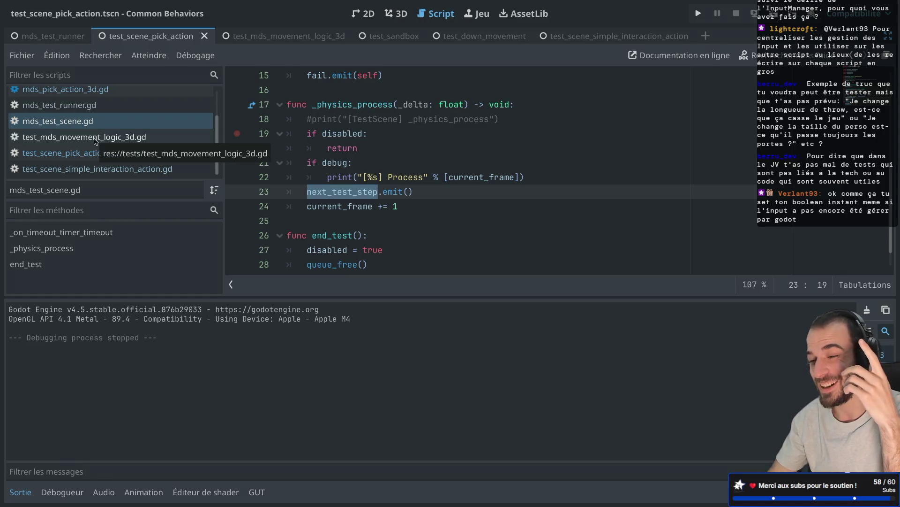
- Reword line 8's Frame 1 comment, adding 'Wait' and replacing the dash with 'to'
{"action": "left_click", "coordinate": [64, 153]}
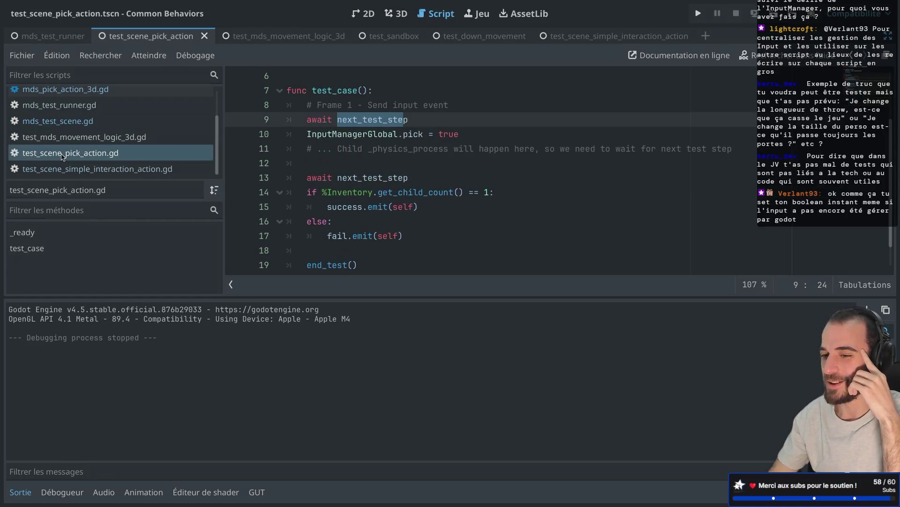
{"action": "left_click_drag", "start_coordinate": [287, 120], "coordinate": [408, 119]}
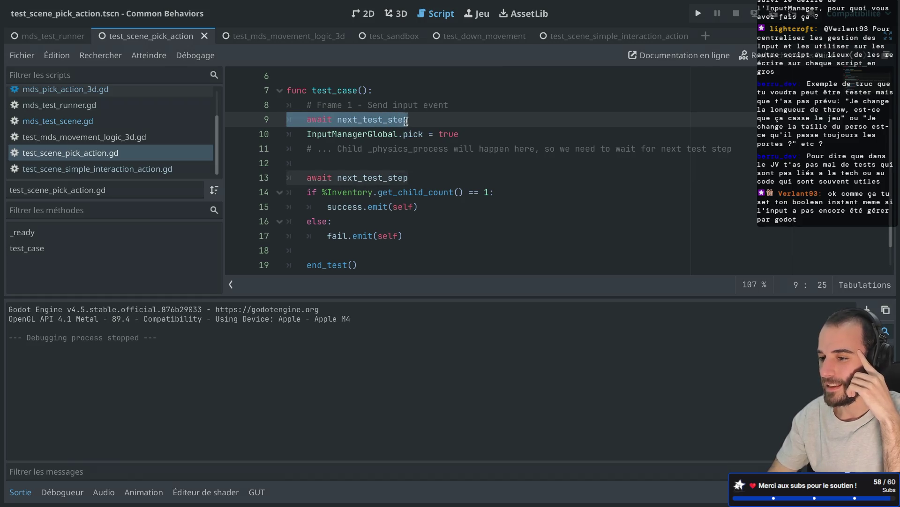
{"action": "left_click", "coordinate": [308, 105]}
{"action": "left_click_drag", "start_coordinate": [303, 105], "coordinate": [403, 105]}
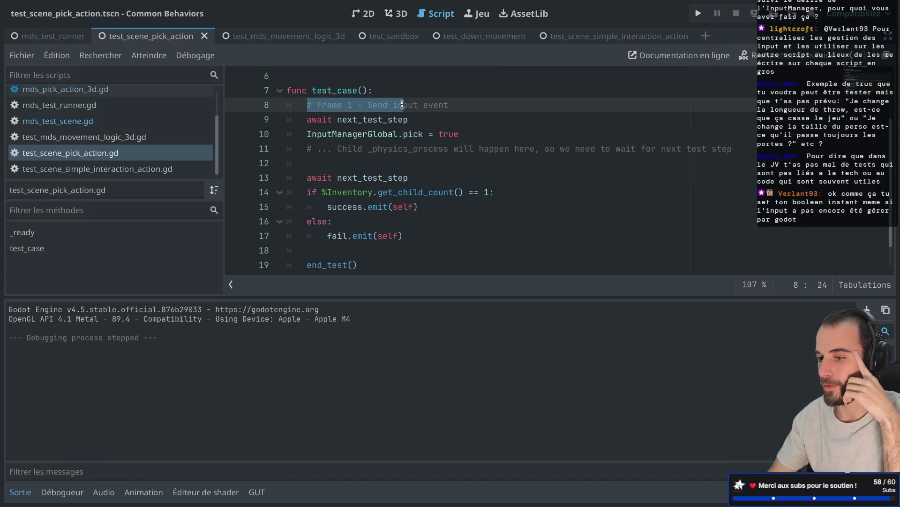
{"action": "left_click", "coordinate": [317, 105]}
{"action": "type", "text": "Wait"}
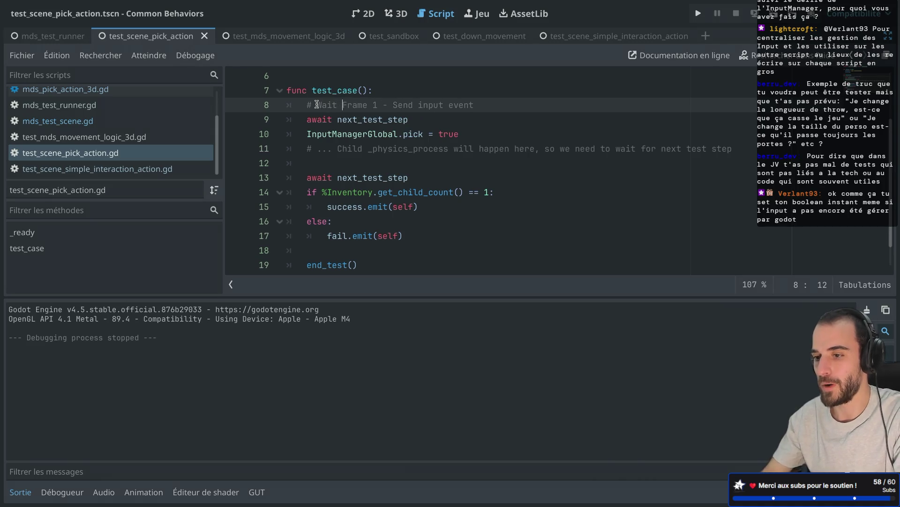
{"action": "left_click", "coordinate": [387, 105]}
{"action": "key", "text": "BackSpace"}
{"action": "type", "text": "to"}
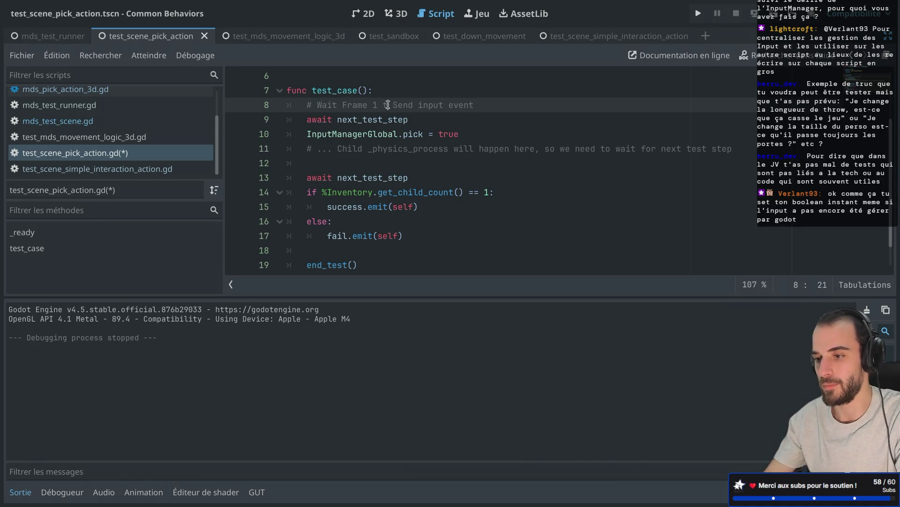
{"action": "scroll", "coordinate": [346, 141], "scroll_direction": "down", "scroll_amount": 1}
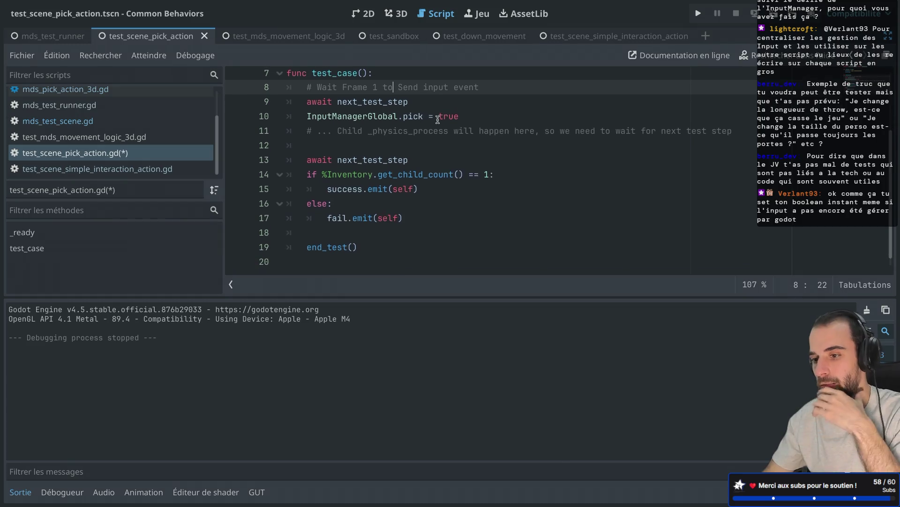
- Add '# Wait Frame 2 to assert inventory' above the second await
{"action": "left_click", "coordinate": [346, 141]}
{"action": "key", "text": "Return"}
{"action": "type", "text": "# Wait Frame 2"}
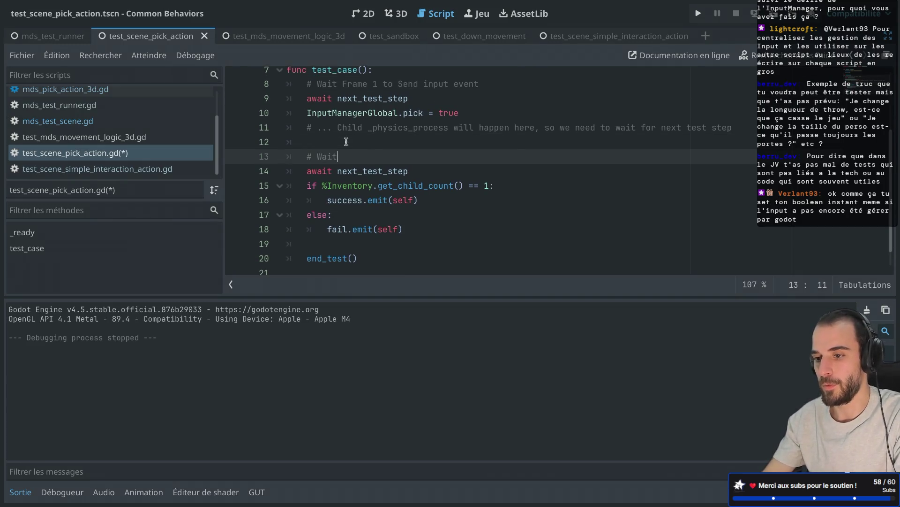
{"action": "type", "text": " to assert "}
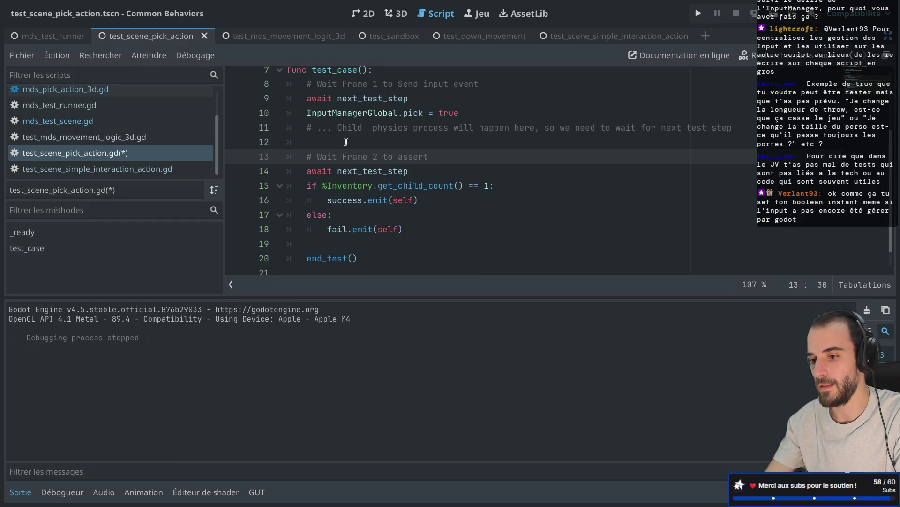
{"action": "type", "text": "inc"}
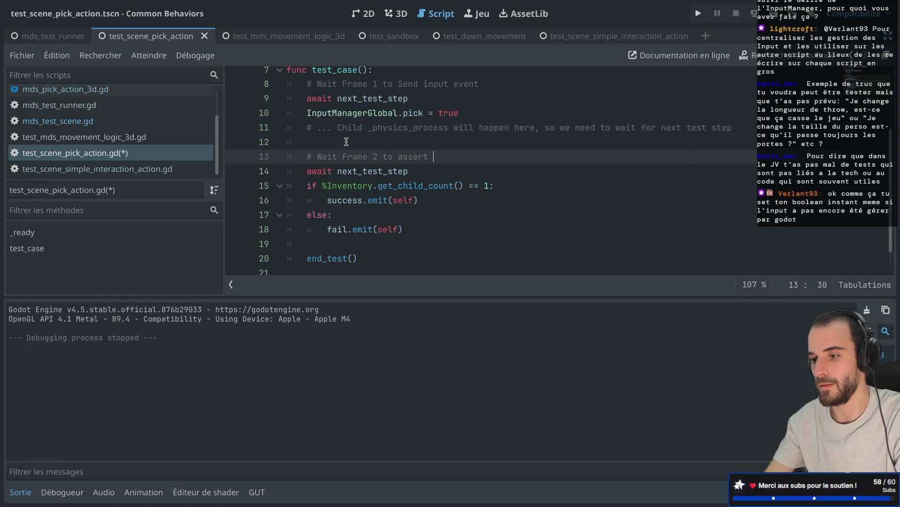
{"action": "key", "text": "BackSpace"}
{"action": "type", "text": "ventory"}
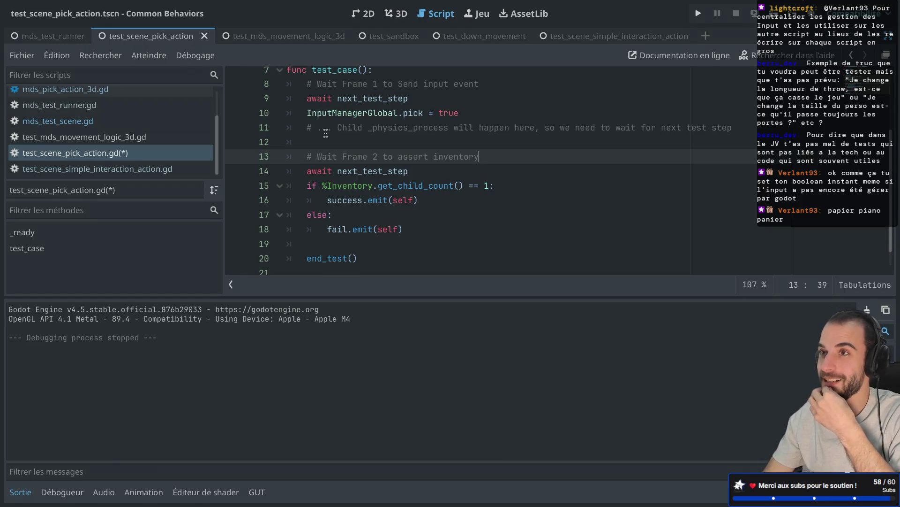
- Hide the Output panel to enlarge the code view
{"action": "scroll", "coordinate": [359, 159], "scroll_direction": "down", "scroll_amount": 1}
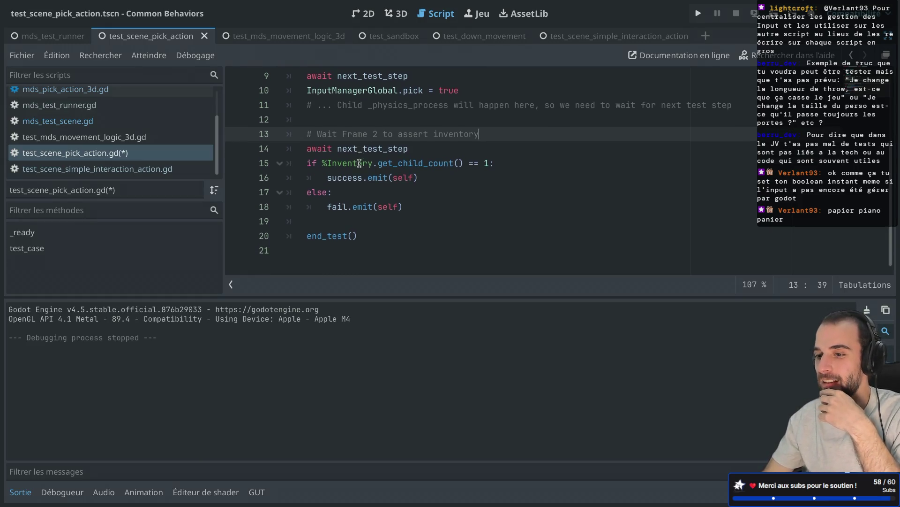
{"action": "scroll", "coordinate": [368, 147], "scroll_direction": "up", "scroll_amount": 2}
{"action": "mouse_move", "coordinate": [465, 123]}
{"action": "left_mouse_down"}
{"action": "mouse_move", "coordinate": [287, 123]}
{"action": "mouse_move", "coordinate": [266, 110]}
{"action": "left_mouse_up"}
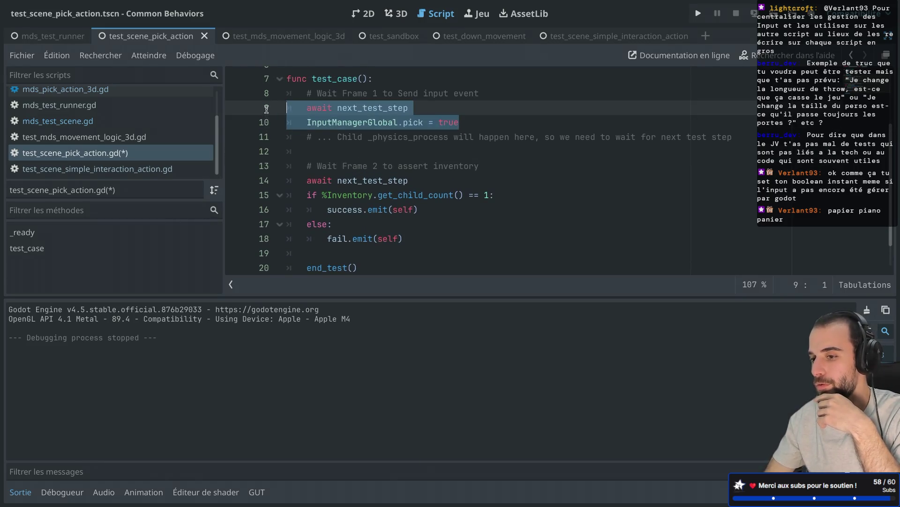
{"action": "left_click", "coordinate": [347, 152]}
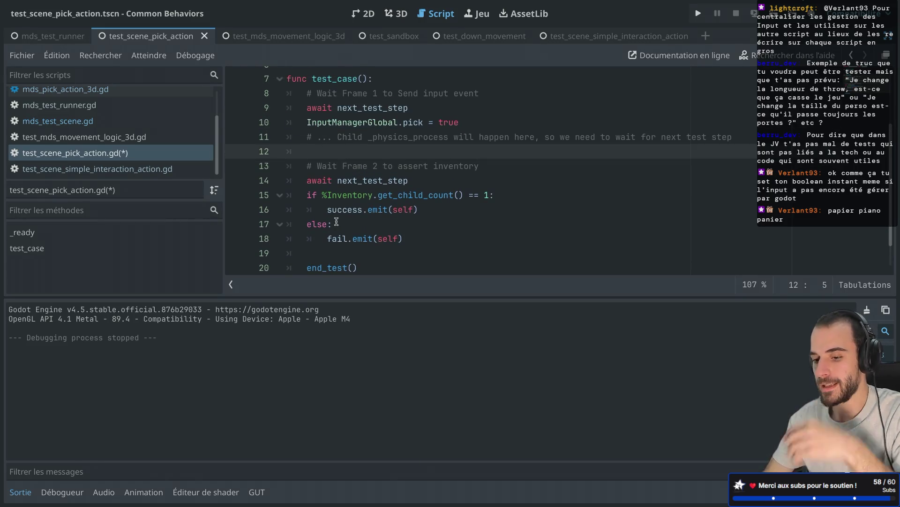
{"action": "key", "text": "ctrl+j"}
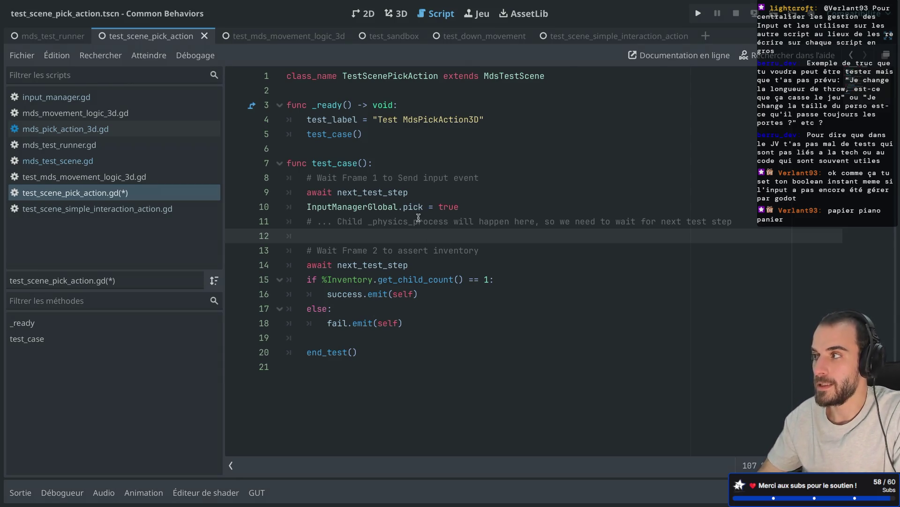
{"action": "mouse_move", "coordinate": [418, 221]}
{"action": "left_mouse_down"}
{"action": "mouse_move", "coordinate": [343, 193]}
{"action": "mouse_move", "coordinate": [342, 178]}
{"action": "left_mouse_up"}
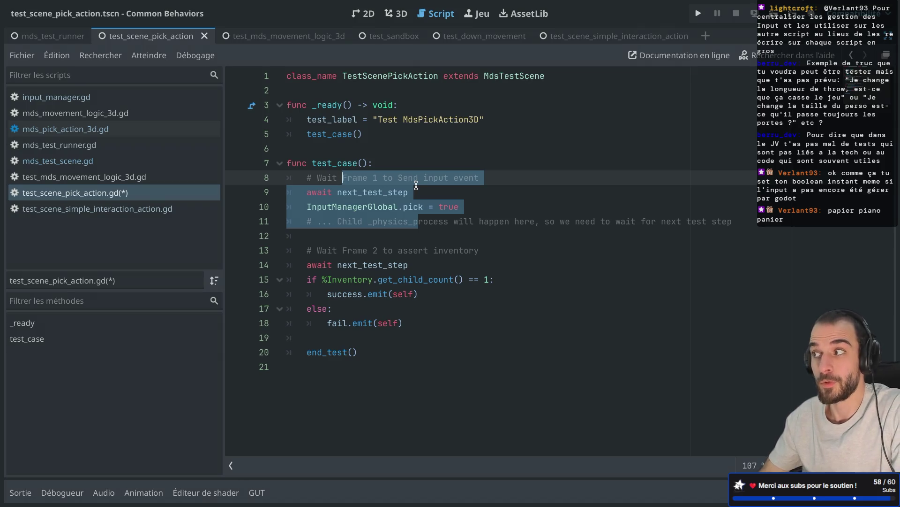
{"action": "left_click", "coordinate": [405, 222]}
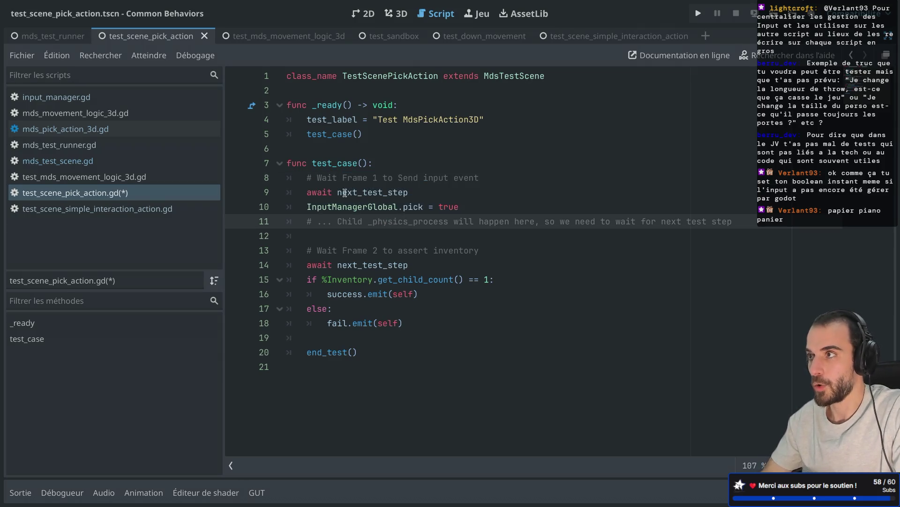
{"action": "left_click", "coordinate": [318, 178]}
{"action": "left_click", "coordinate": [361, 338], "text": "shift"}
{"action": "left_click", "coordinate": [361, 337]}
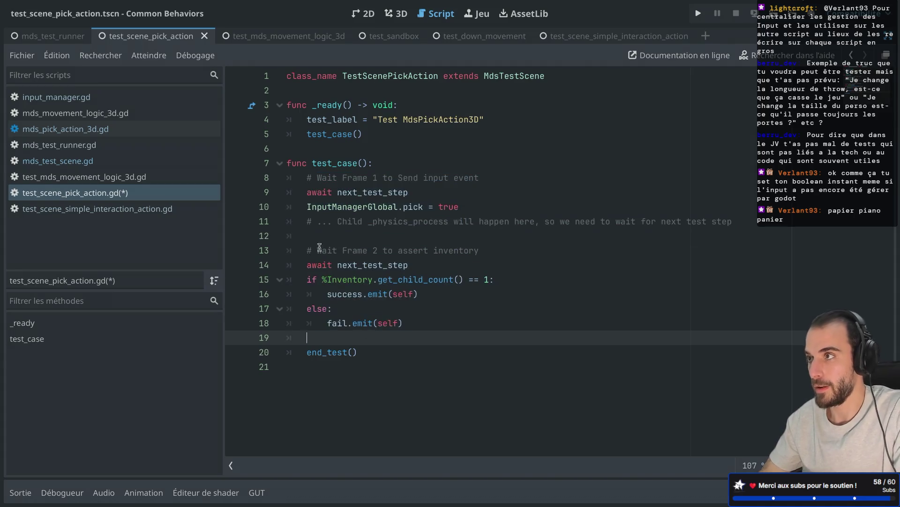
{"action": "mouse_move", "coordinate": [298, 194]}
{"action": "left_mouse_down"}
{"action": "mouse_move", "coordinate": [431, 209]}
{"action": "mouse_move", "coordinate": [429, 189]}
{"action": "mouse_move", "coordinate": [474, 205]}
{"action": "left_mouse_up"}
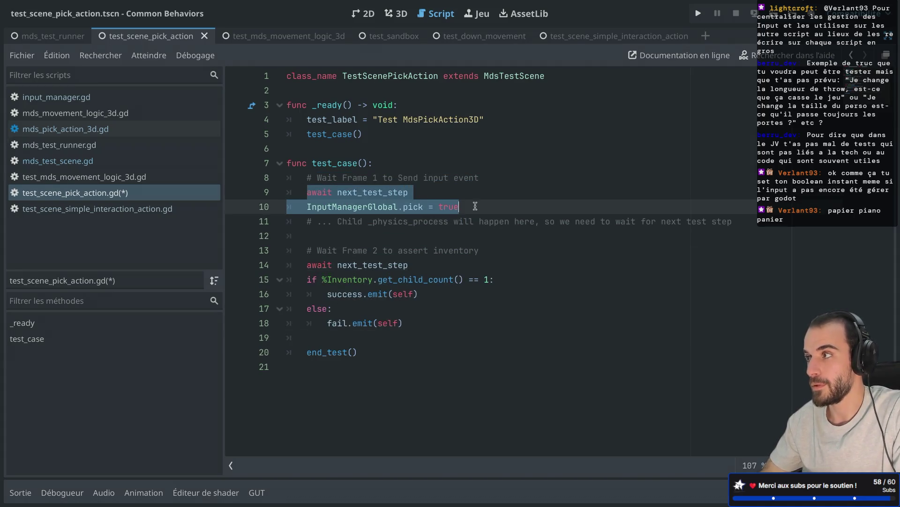
{"action": "left_click_drag", "start_coordinate": [307, 266], "coordinate": [415, 265]}
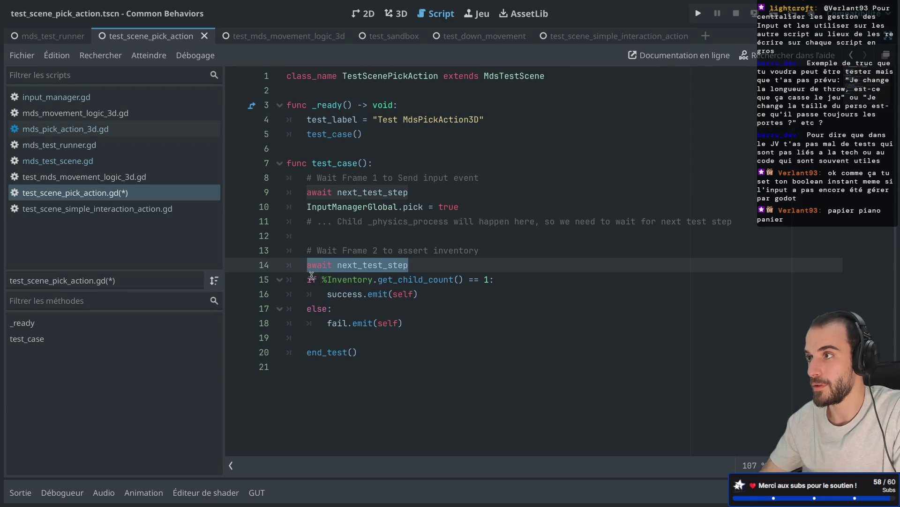
{"action": "left_click_drag", "start_coordinate": [311, 276], "coordinate": [434, 340]}
{"action": "left_click", "coordinate": [437, 308]}
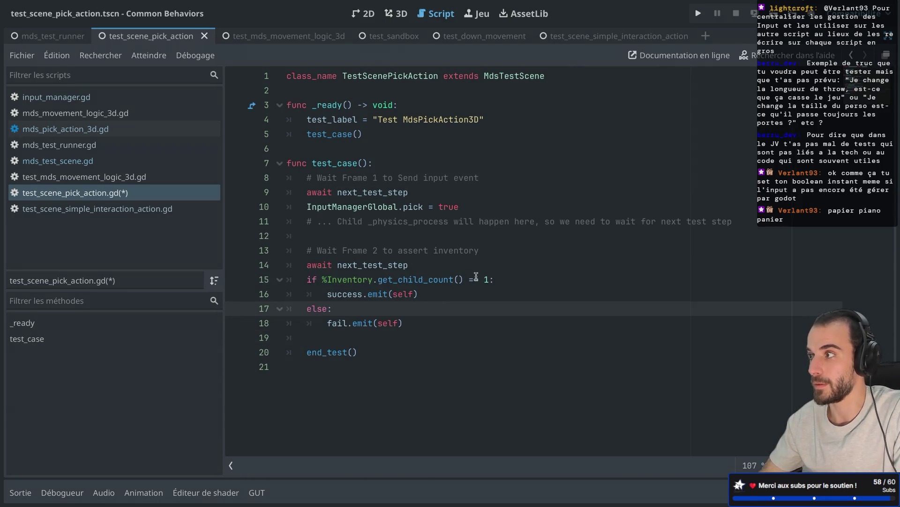
{"action": "left_click_drag", "start_coordinate": [328, 295], "coordinate": [457, 295]}
{"action": "left_click_drag", "start_coordinate": [328, 323], "coordinate": [442, 320]}
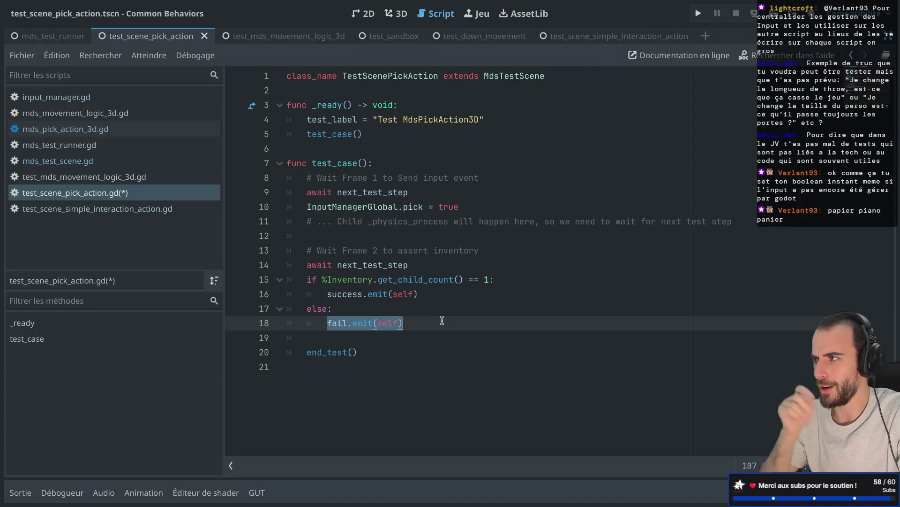
{"action": "key", "text": "ctrl+shift+F11"}
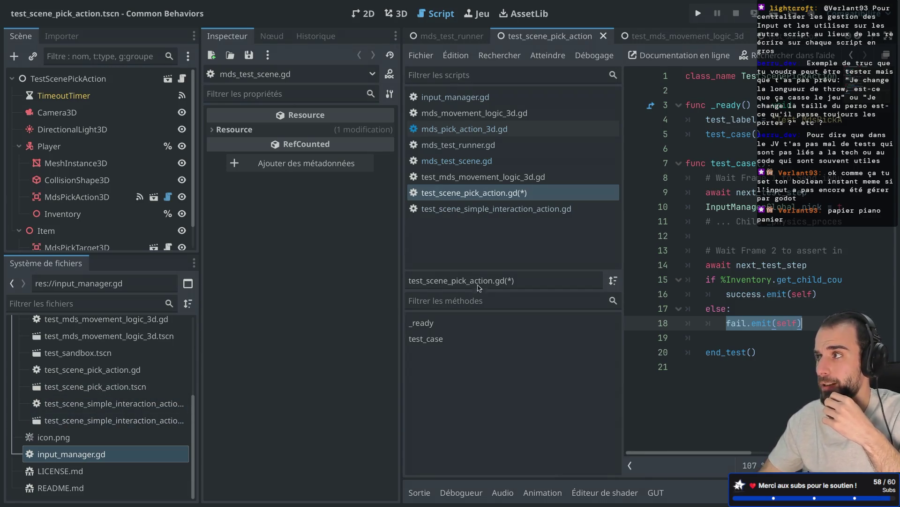
{"action": "key", "text": "ctrl+shift+F11"}
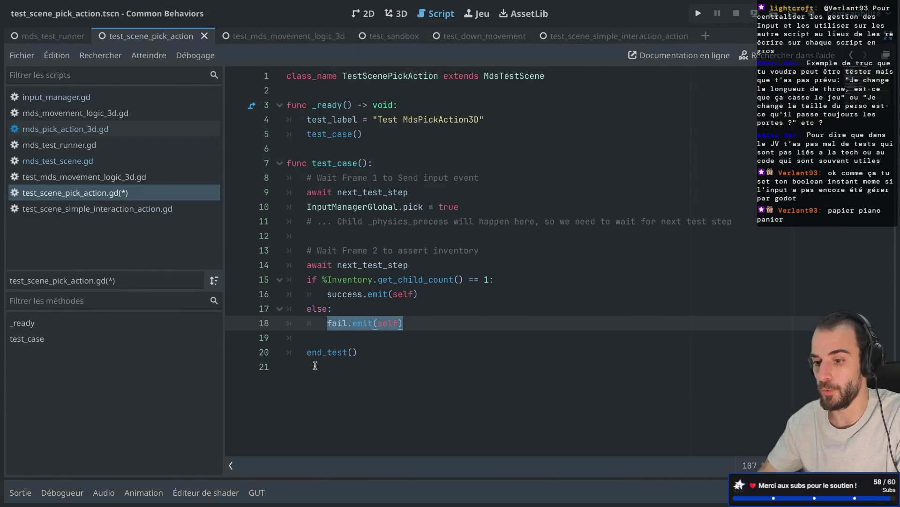
{"action": "left_click", "coordinate": [315, 366]}
- Copy test_case and paste it over _physics_process in test_scene_simple_interaction_action.gd
{"action": "left_click", "coordinate": [241, 131], "text": "shift"}
{"action": "left_click_drag", "start_coordinate": [240, 130], "coordinate": [248, 151]}
{"action": "key", "text": "ctrl+c"}
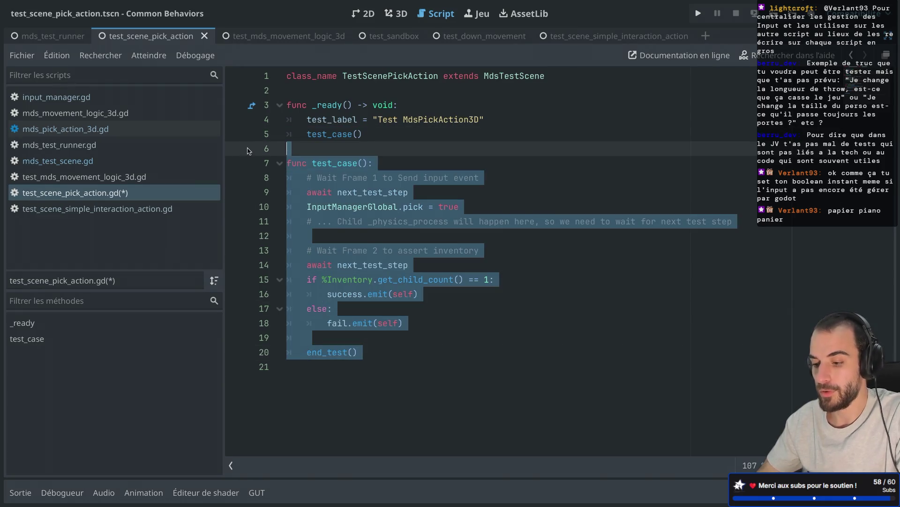
{"action": "key", "text": "ctrl+shift+f"}
{"action": "key", "text": "Escape"}
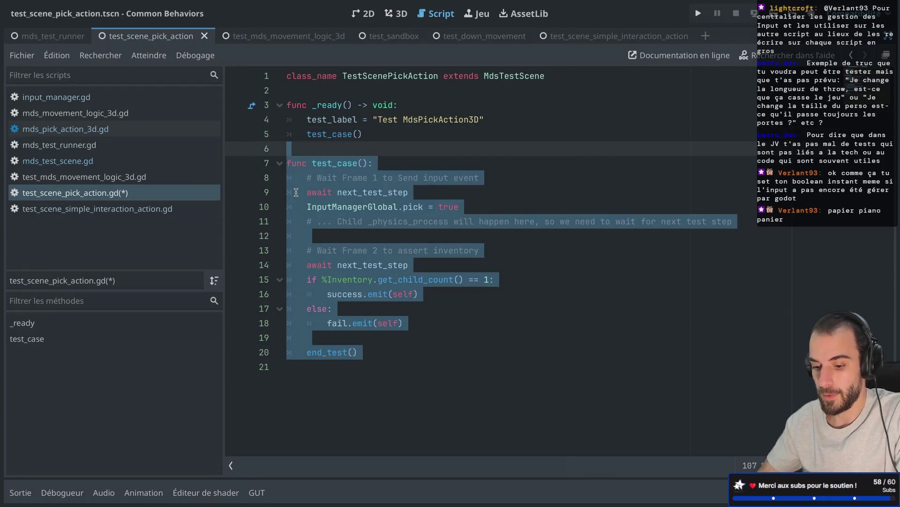
{"action": "key", "text": "ctrl+shift+F11"}
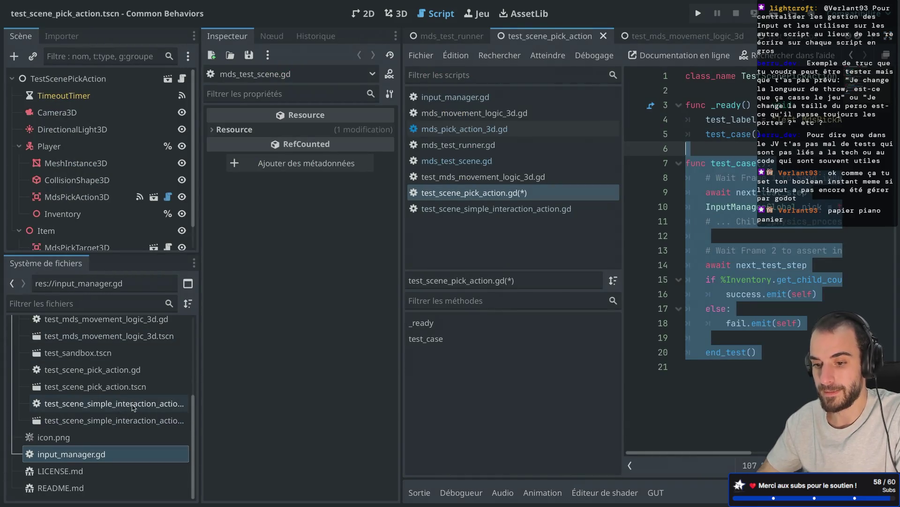
{"action": "double_click", "coordinate": [132, 404]}
{"action": "key", "text": "ctrl+shift+F11"}
{"action": "left_click", "coordinate": [380, 165]}
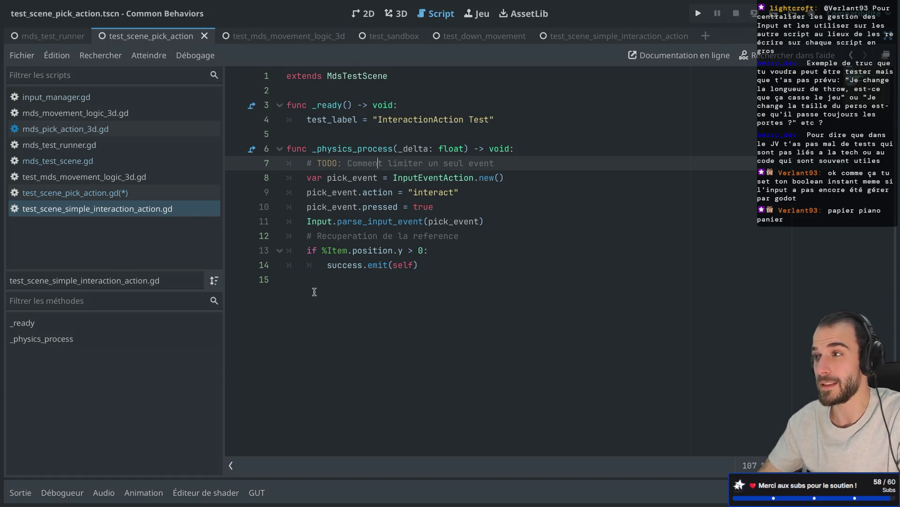
{"action": "left_click_drag", "start_coordinate": [311, 287], "coordinate": [281, 150]}
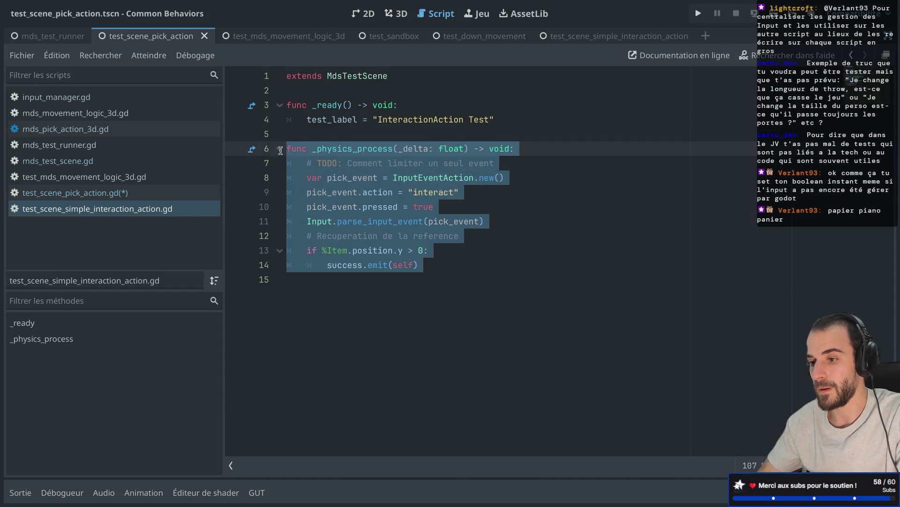
{"action": "key", "text": "ctrl+v"}
- Call test_case() in _ready right after the test_label line
{"action": "left_click", "coordinate": [316, 145]}
{"action": "key", "text": "Up"}
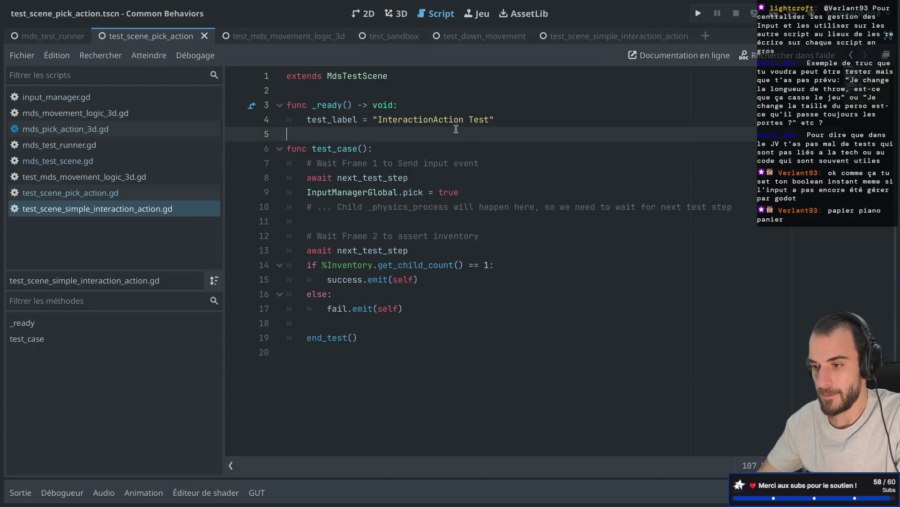
{"action": "left_click", "coordinate": [503, 120]}
{"action": "key", "text": "Return"}
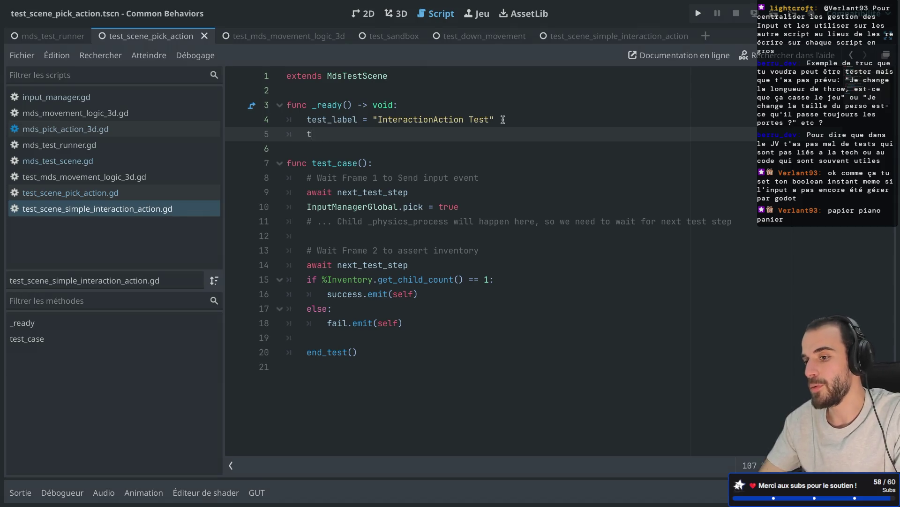
{"action": "type", "text": "est_c"}
{"action": "key", "text": "Return"}
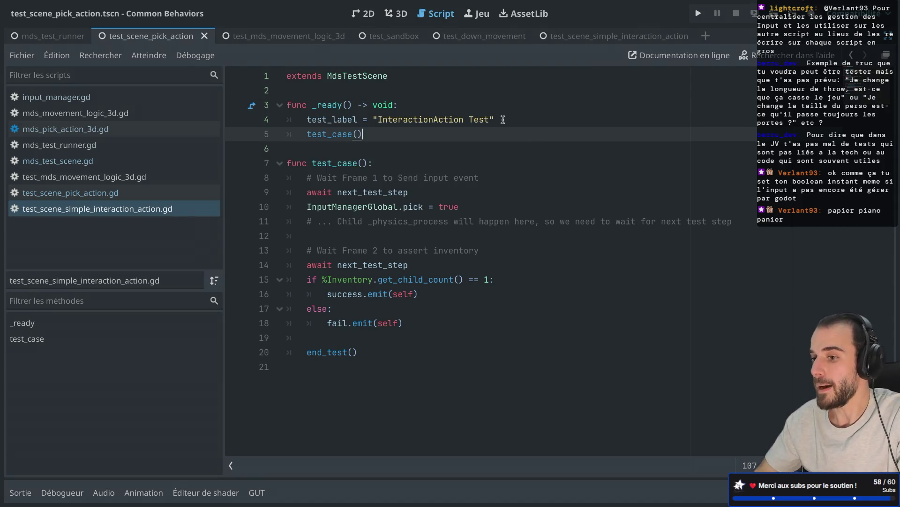
{"action": "double_click", "coordinate": [326, 163]}
{"action": "left_click_drag", "start_coordinate": [362, 134], "coordinate": [303, 130]}
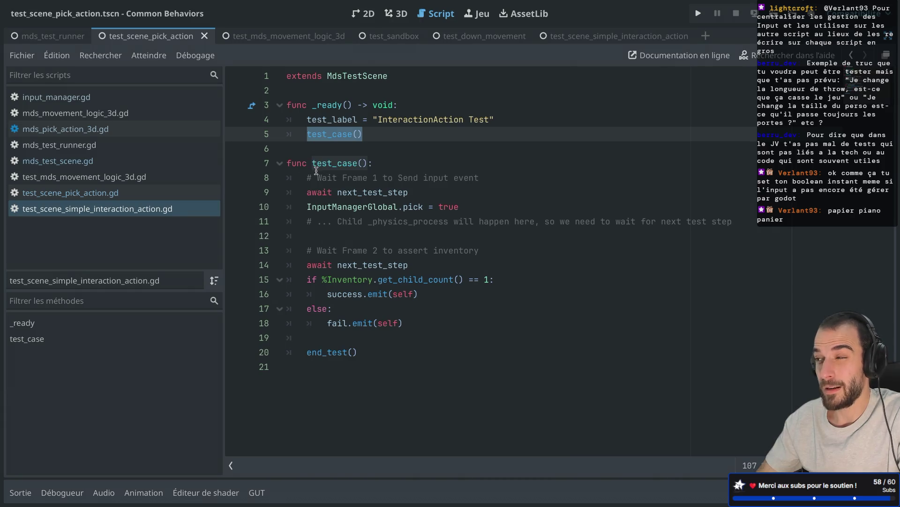
{"action": "left_click_drag", "start_coordinate": [308, 192], "coordinate": [331, 193]}
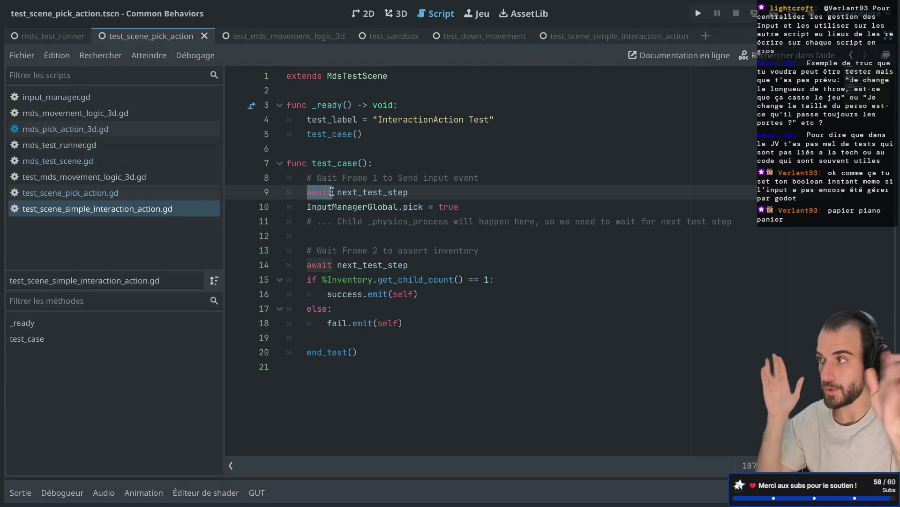
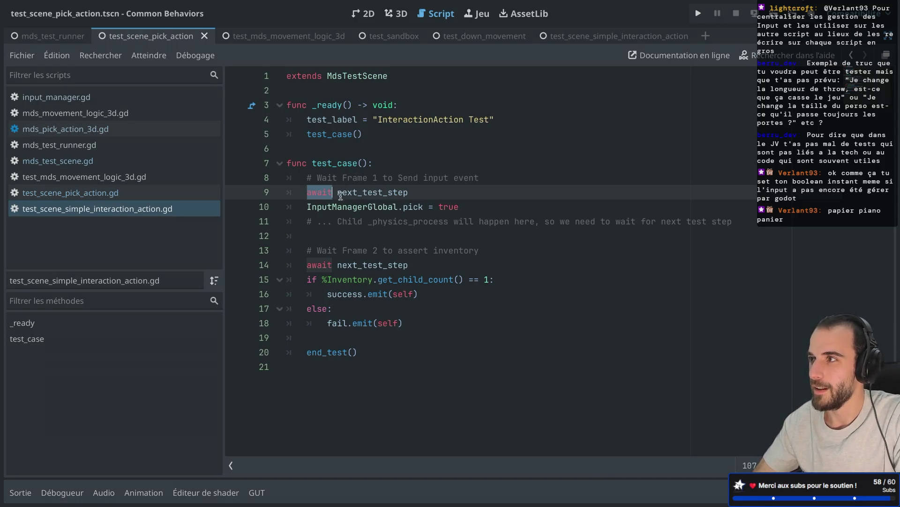
- Replace pick with interact on line 10 and save the script
{"action": "left_click", "coordinate": [413, 207]}
{"action": "double_click", "coordinate": [413, 206]}
{"action": "type", "text": "in"}
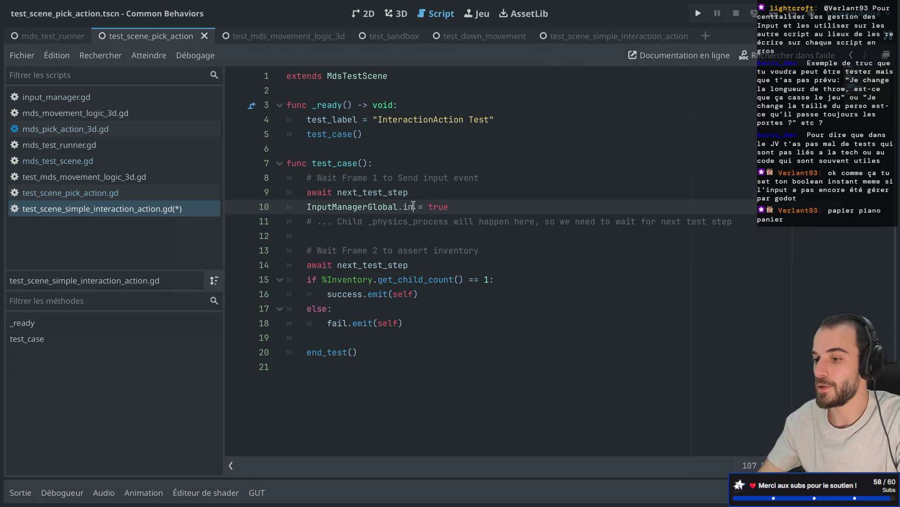
{"action": "key", "text": "Return"}
{"action": "key", "text": "ctrl+s"}
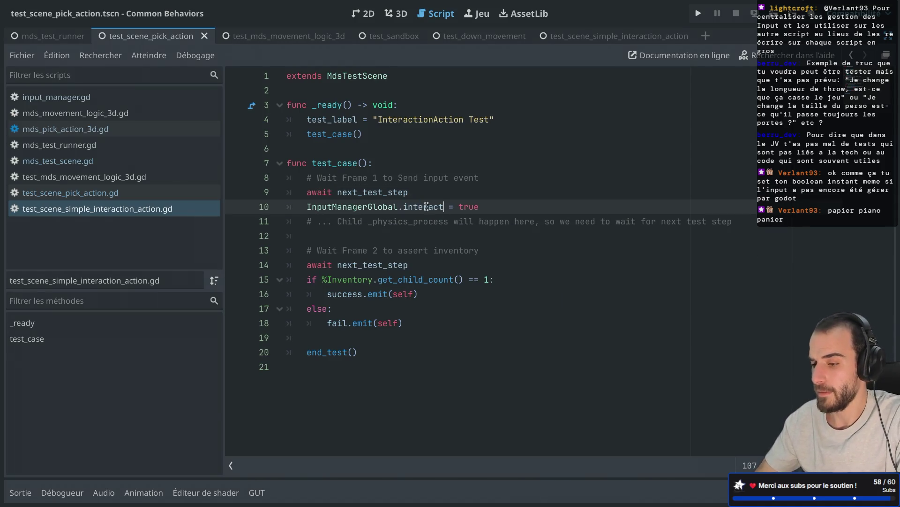
- Open the simple interaction action test scene, then return to the full-width script
{"action": "left_click", "coordinate": [313, 264]}
{"action": "left_click_drag", "start_coordinate": [313, 265], "coordinate": [375, 264]}
{"action": "left_click", "coordinate": [384, 308]}
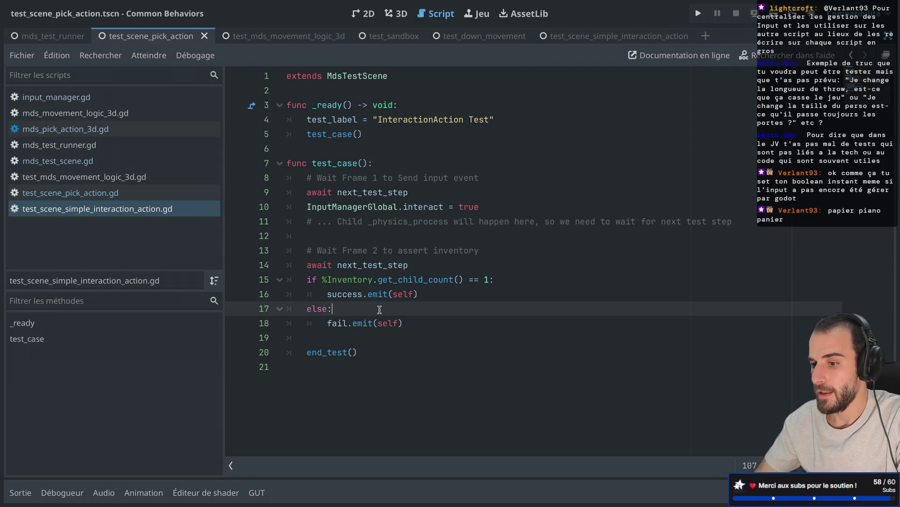
{"action": "key", "text": "ctrl+shift+F11"}
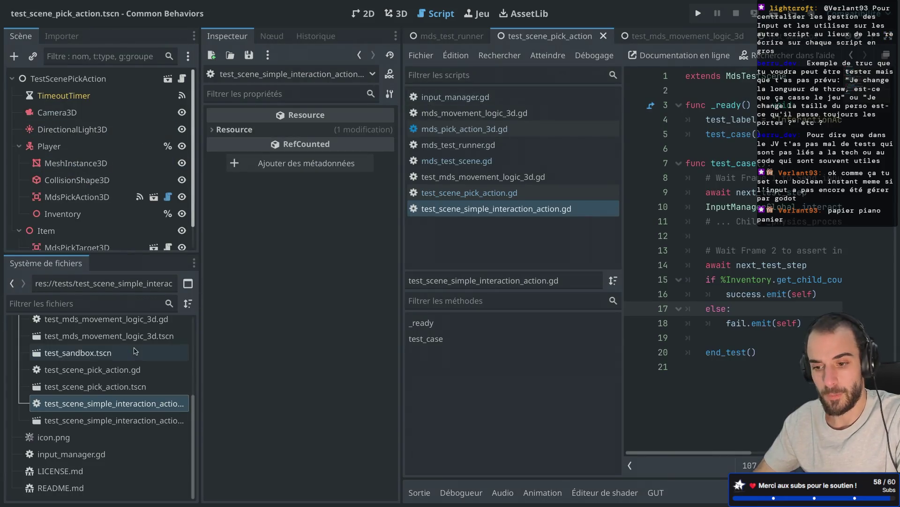
{"action": "left_click", "coordinate": [114, 421]}
{"action": "double_click", "coordinate": [114, 422]}
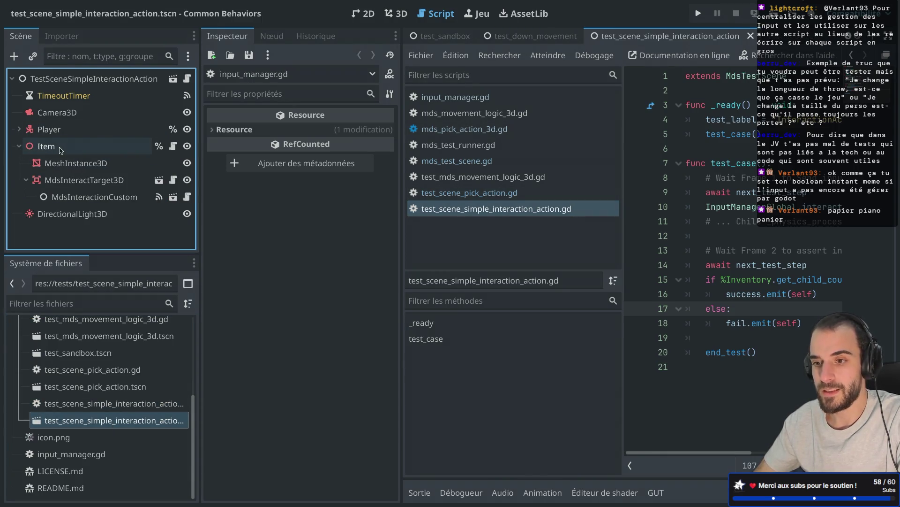
{"action": "key", "text": "ctrl+shift+F11"}
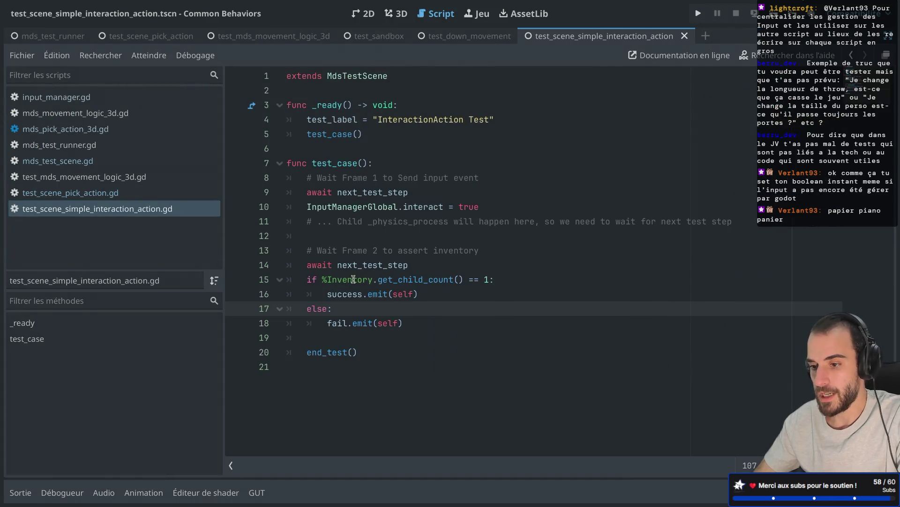
- Rewrite line 15 to check %Item.position.y instead of the Inventory child count
{"action": "double_click", "coordinate": [348, 281]}
{"action": "type", "text": "Ite"}
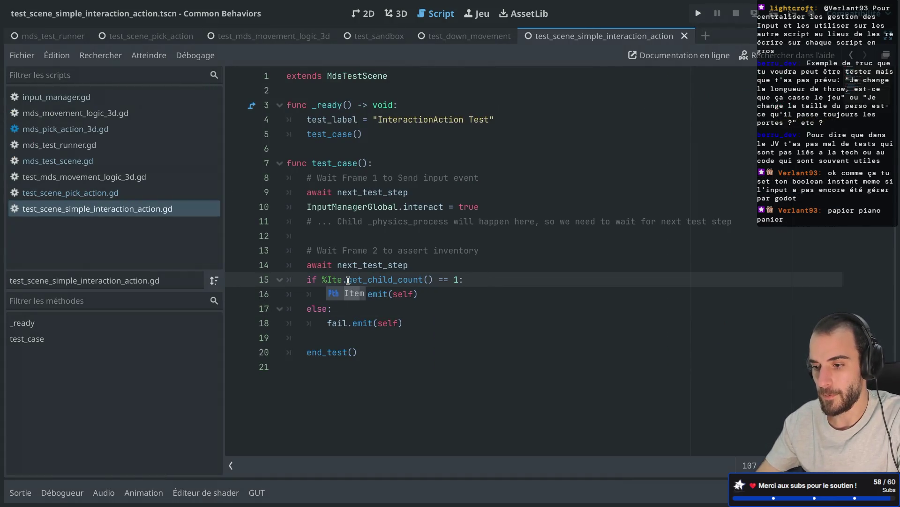
{"action": "key", "text": "Return"}
{"action": "double_click", "coordinate": [380, 280]}
{"action": "key", "text": "BackSpace"}
{"action": "type", "text": "po"}
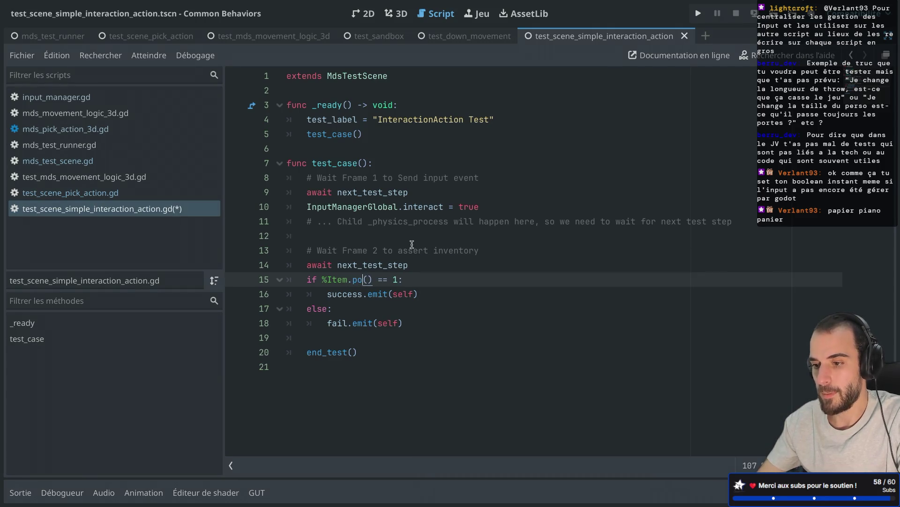
{"action": "key", "text": "Return"}
{"action": "type", "text": "."}
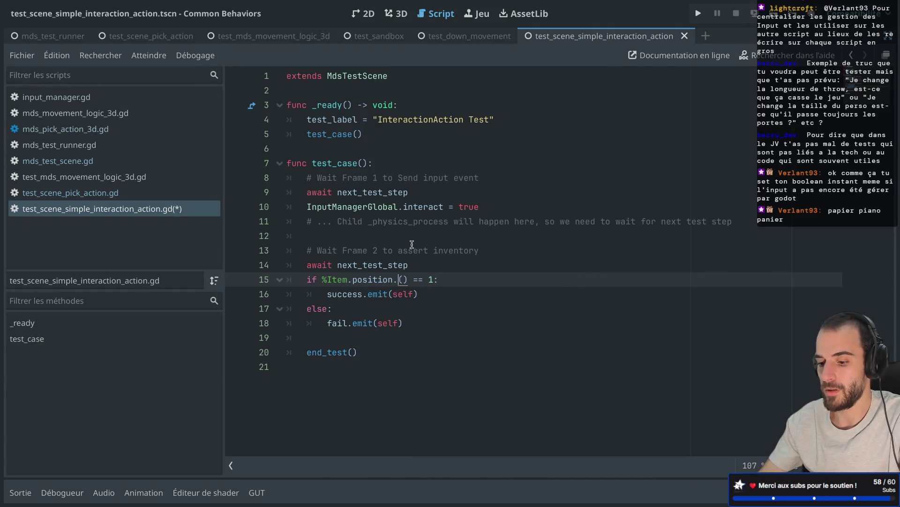
{"action": "left_click", "coordinate": [403, 16]}
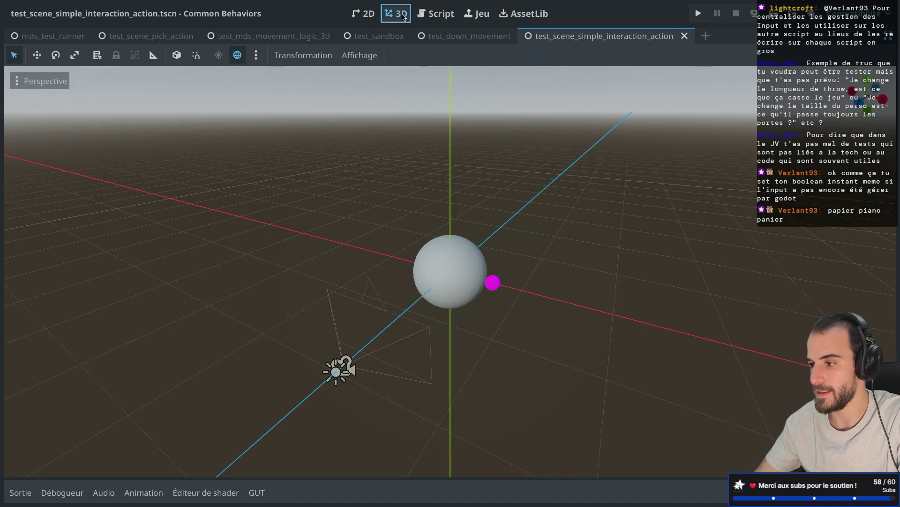
{"action": "left_click", "coordinate": [436, 13]}
{"action": "key", "text": "Delete"}
{"action": "key", "text": "Delete"}
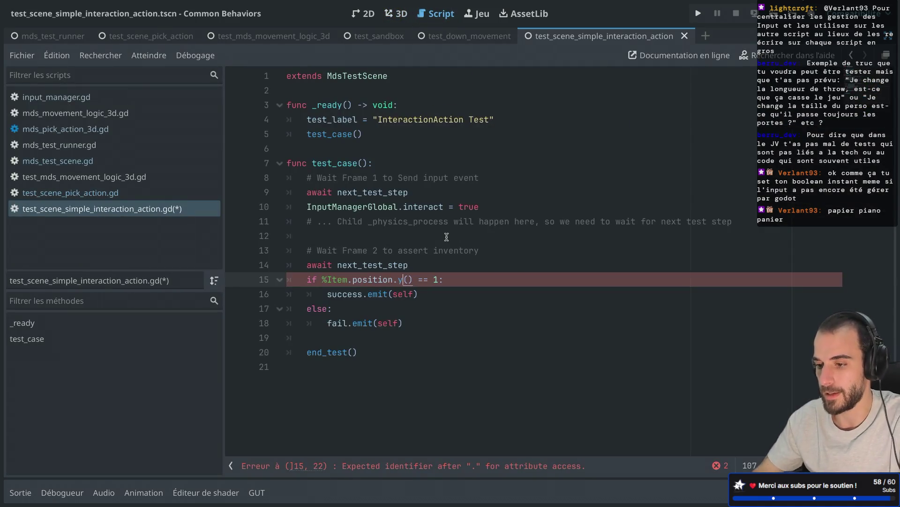
{"action": "type", "text": "y"}
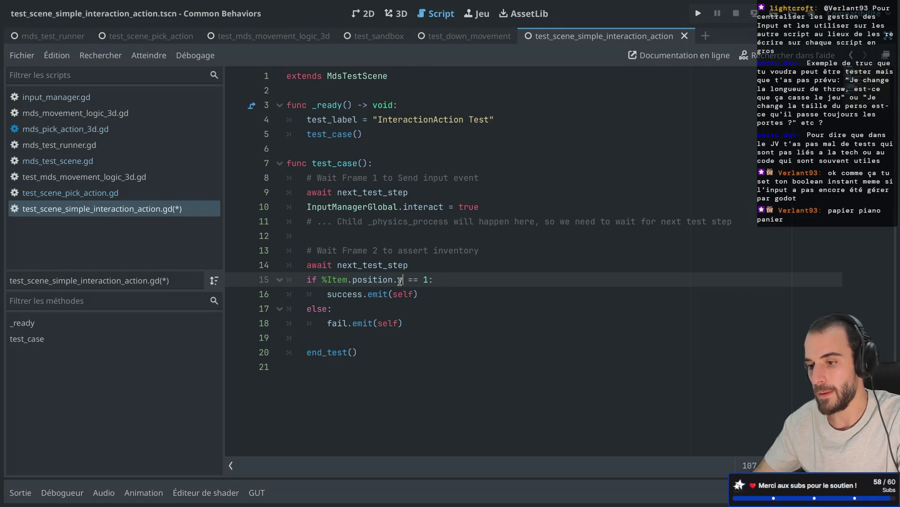
- Save the script and review the y == 1 check with its success and fail emits
{"action": "left_click_drag", "start_coordinate": [362, 280], "coordinate": [405, 280]}
{"action": "left_click", "coordinate": [405, 279]}
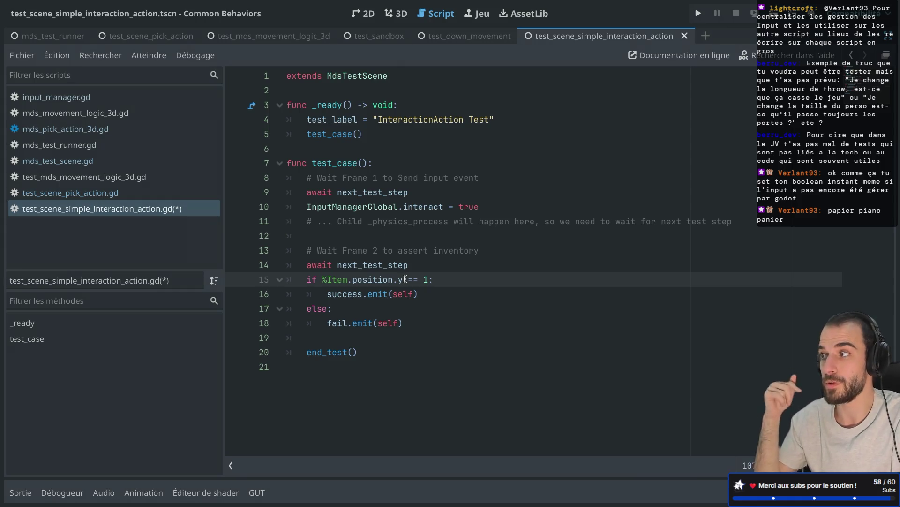
{"action": "left_click_drag", "start_coordinate": [404, 279], "coordinate": [453, 280]}
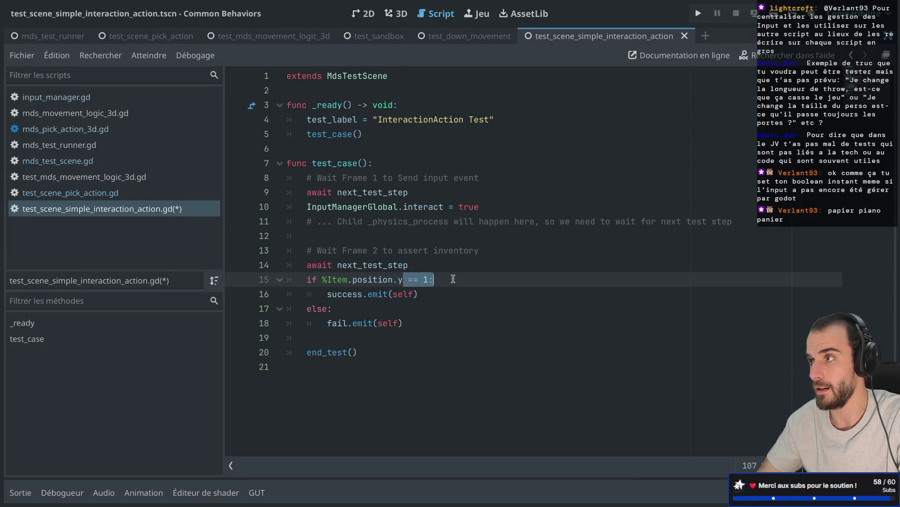
{"action": "left_click", "coordinate": [472, 263]}
{"action": "key", "text": "ctrl+s"}
{"action": "left_click_drag", "start_coordinate": [343, 300], "coordinate": [410, 301]}
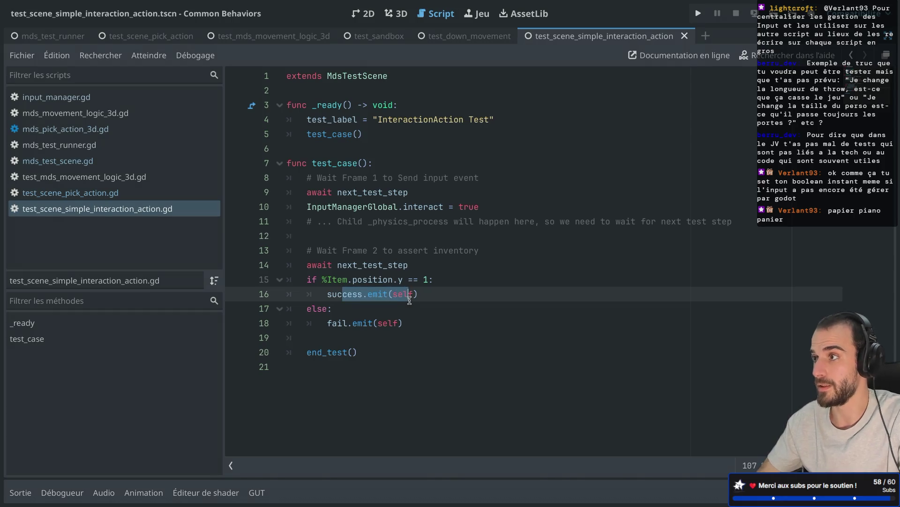
{"action": "left_click_drag", "start_coordinate": [338, 324], "coordinate": [384, 324]}
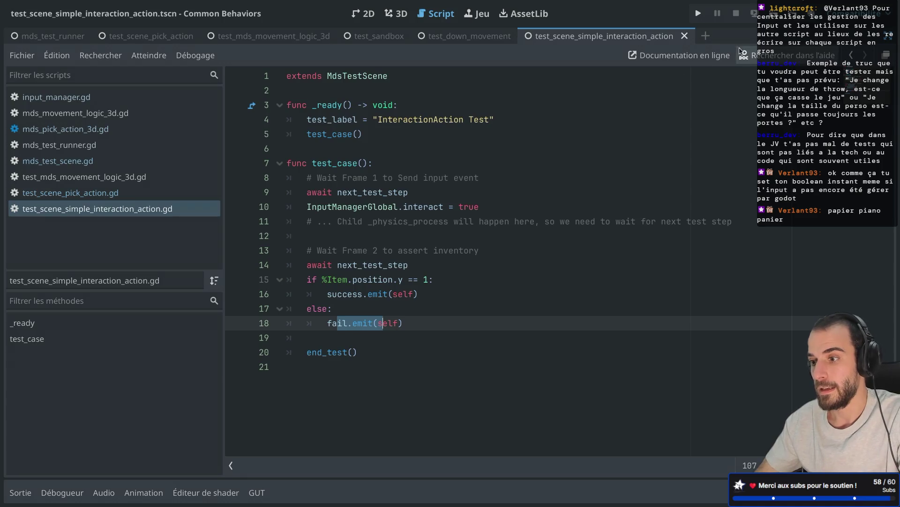
- Run the interaction test scene, stop it once it prints 'you interacted with something', and restore the docks
{"action": "left_click", "coordinate": [775, 15]}
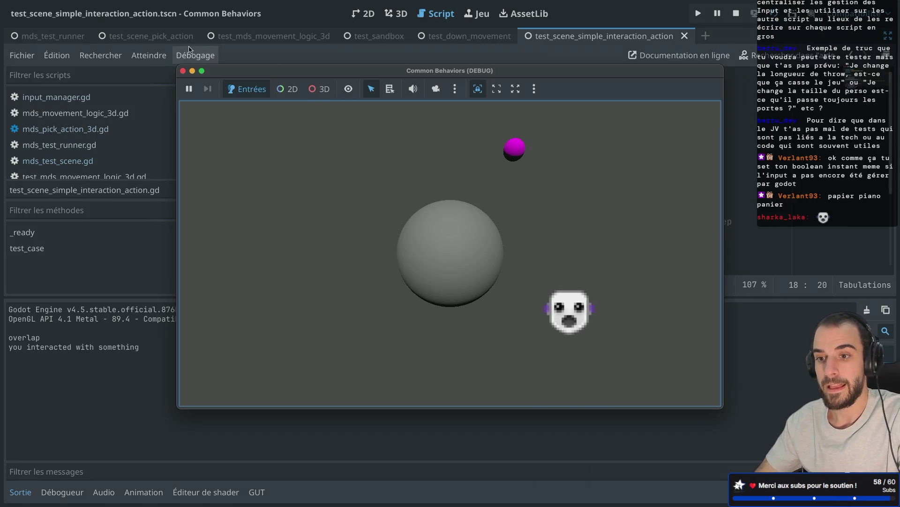
{"action": "left_click", "coordinate": [183, 71]}
{"action": "left_click", "coordinate": [515, 200]}
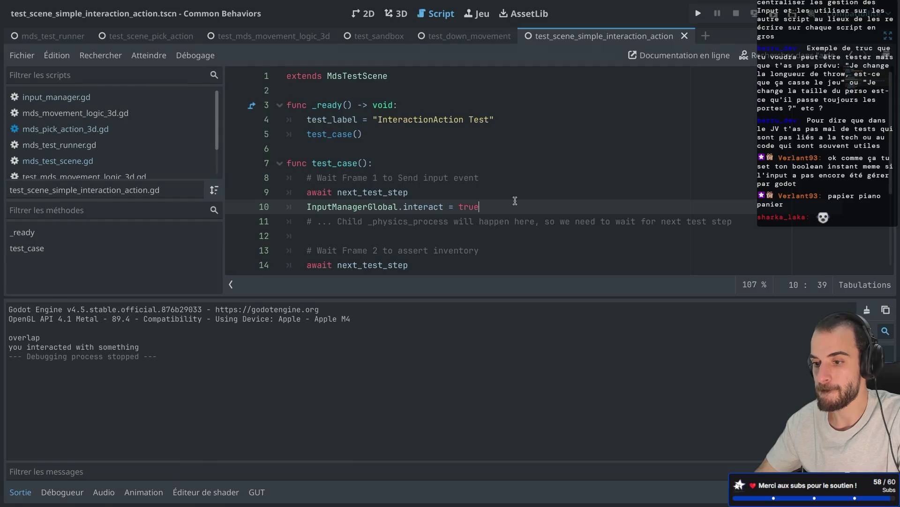
{"action": "scroll", "coordinate": [515, 201], "scroll_direction": "down", "scroll_amount": 3}
{"action": "scroll", "coordinate": [515, 201], "scroll_direction": "up", "scroll_amount": 3}
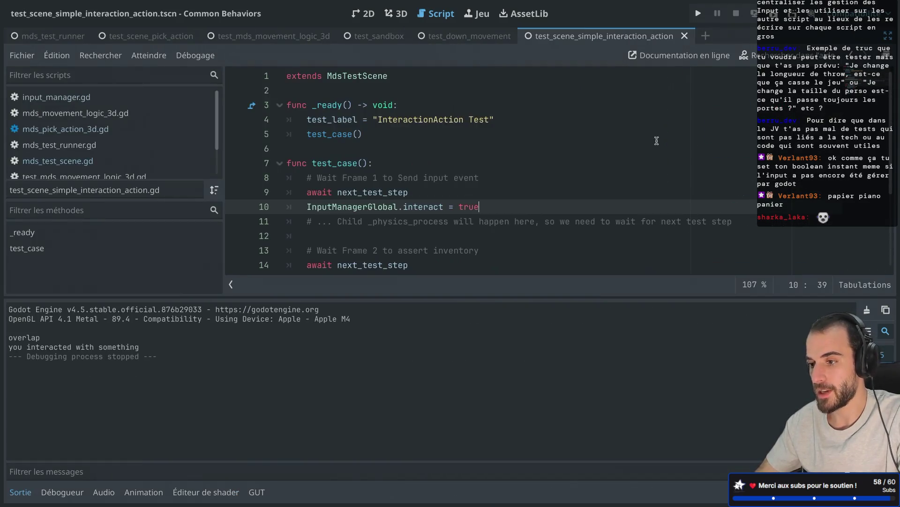
{"action": "key", "text": "ctrl+shift+F11"}
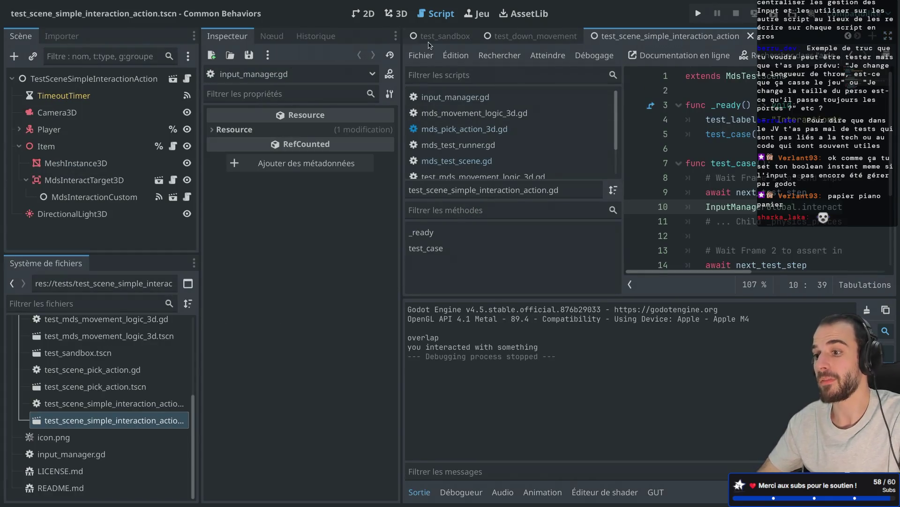
- Open mds_test_runner.tscn from the mds_test folder
{"action": "left_click", "coordinate": [431, 41]}
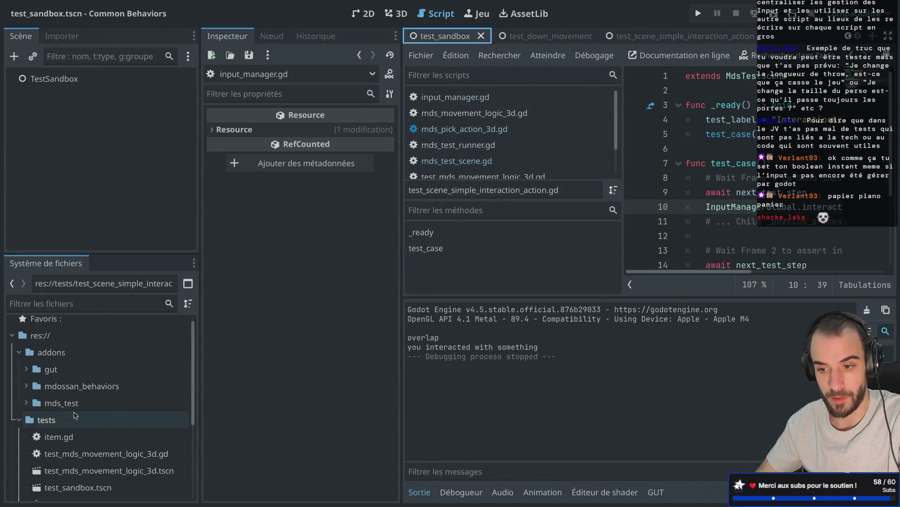
{"action": "scroll", "coordinate": [31, 415], "scroll_direction": "up", "scroll_amount": 5}
{"action": "left_click", "coordinate": [25, 410]}
{"action": "scroll", "coordinate": [91, 413], "scroll_direction": "down", "scroll_amount": 1}
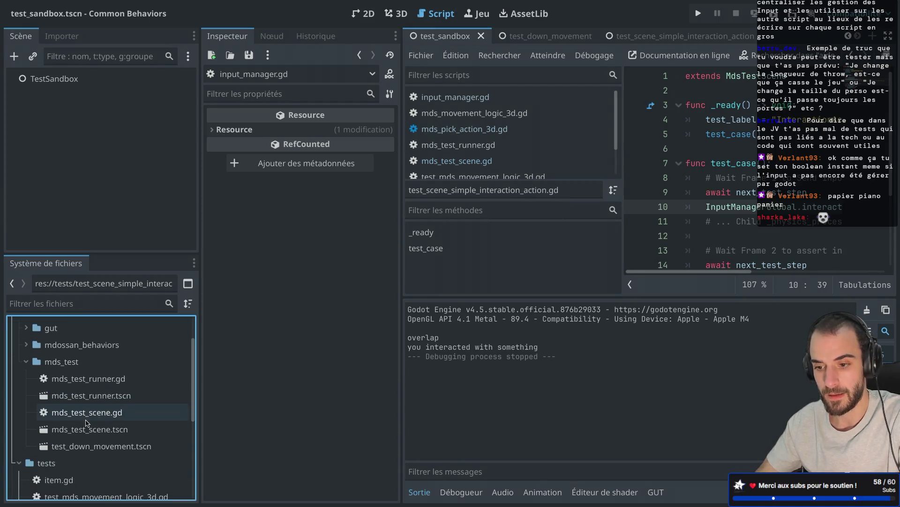
{"action": "double_click", "coordinate": [107, 392]}
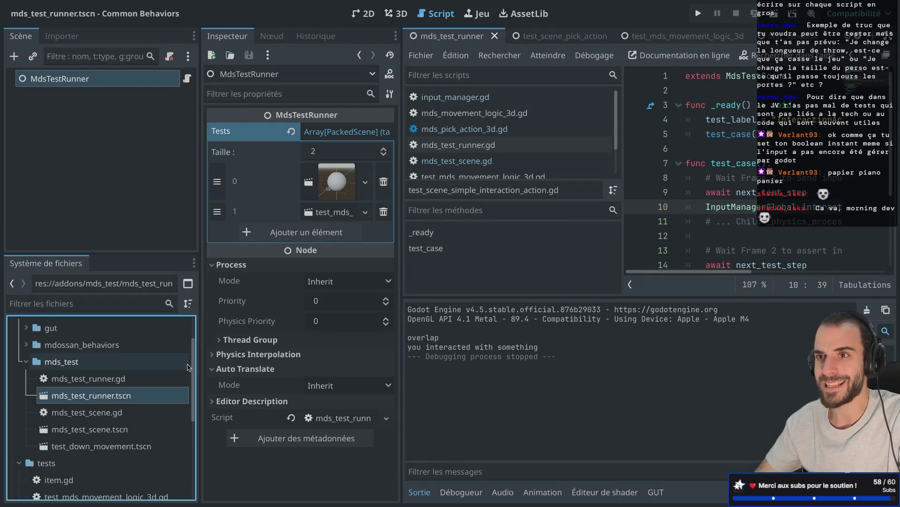
- Drag test_scene_simple_interaction_action.tscn into the Tests array as its third entry
{"action": "scroll", "coordinate": [117, 413], "scroll_direction": "down", "scroll_amount": 5}
{"action": "scroll", "coordinate": [117, 413], "scroll_direction": "down", "scroll_amount": 2}
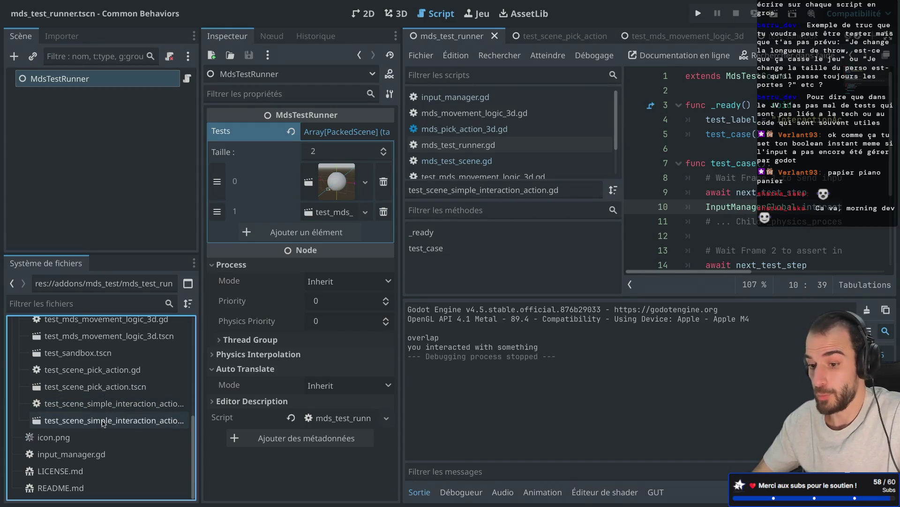
{"action": "left_click", "coordinate": [106, 421]}
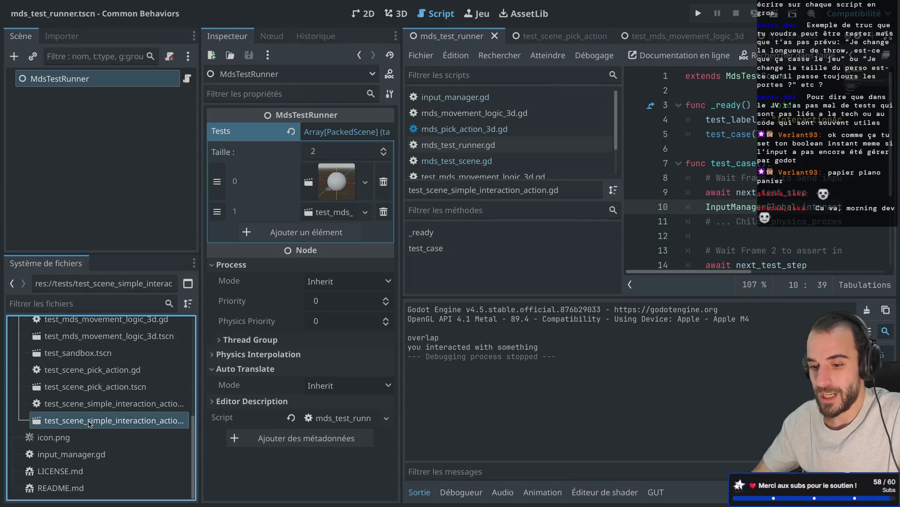
{"action": "left_click_drag", "start_coordinate": [89, 423], "coordinate": [301, 236]}
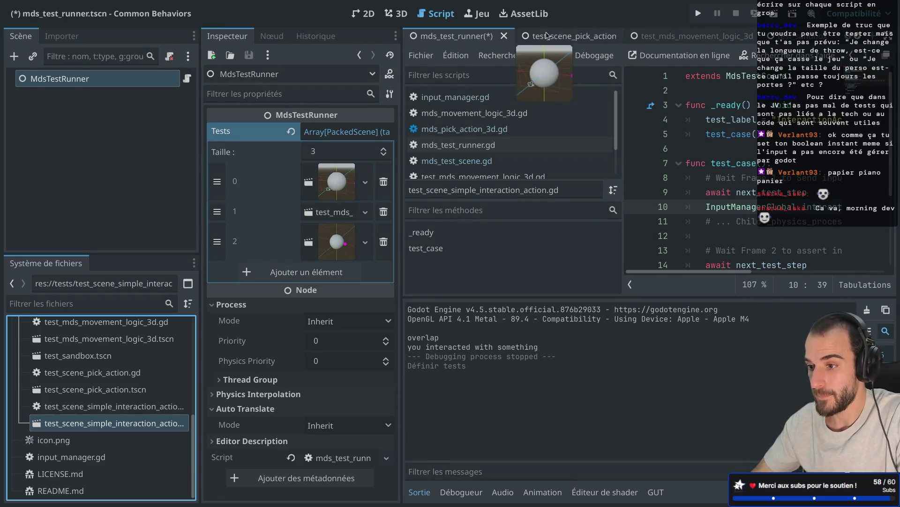
- Save and run the test runner, check the debugger and output, then collapse the output panel
{"action": "key", "text": "super+r"}
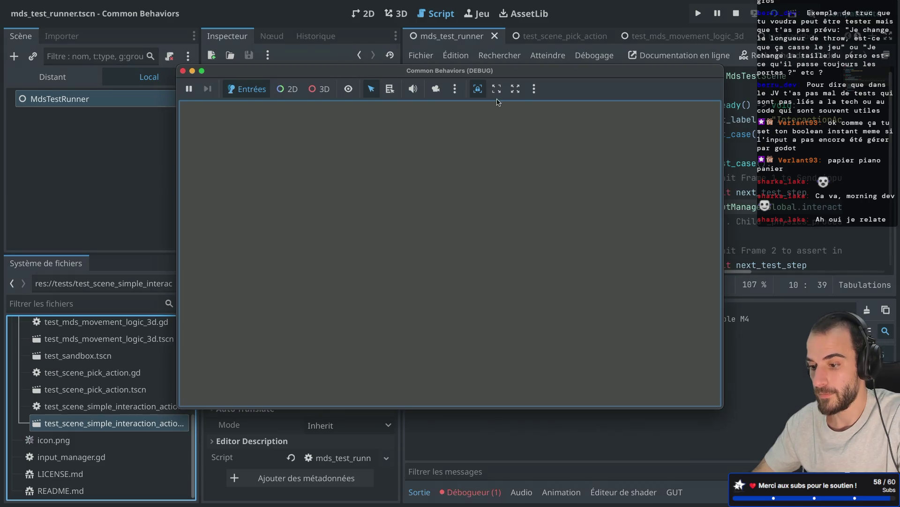
{"action": "left_click", "coordinate": [183, 71]}
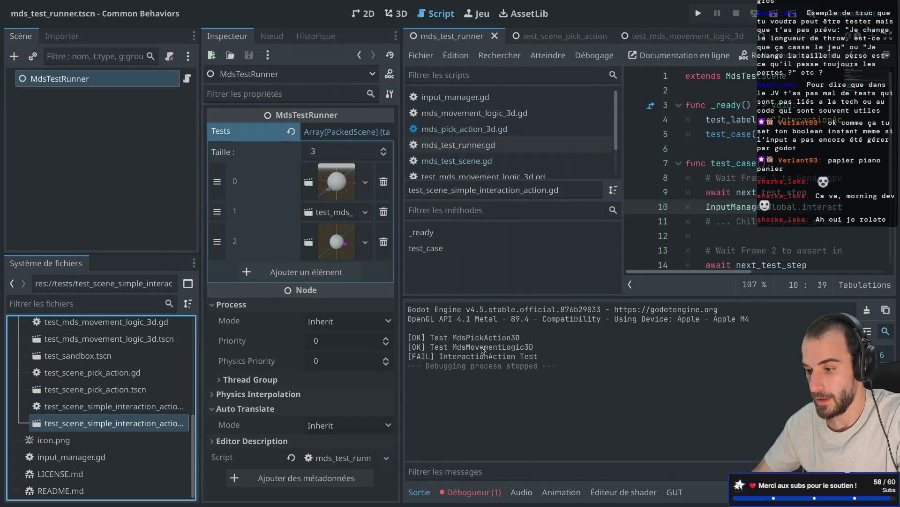
{"action": "left_click", "coordinate": [467, 491]}
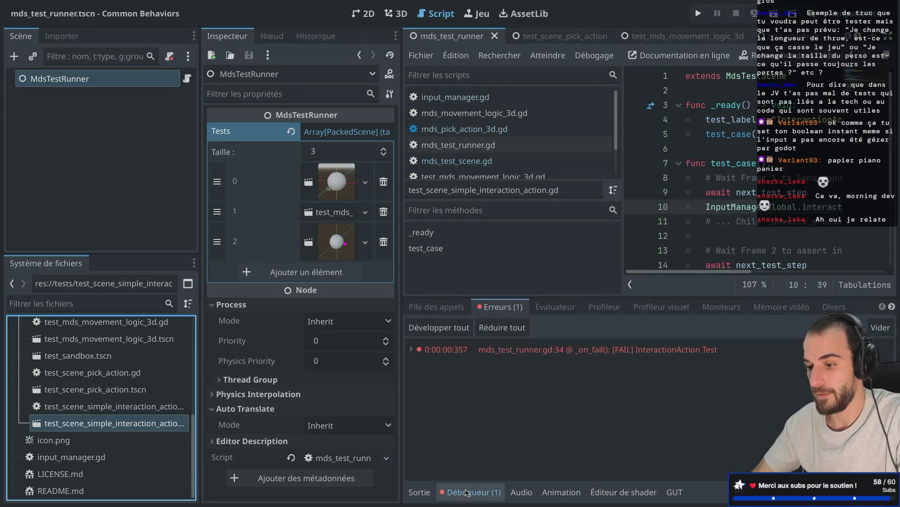
{"action": "left_click", "coordinate": [420, 492]}
{"action": "key", "text": "ctrl+super+d"}
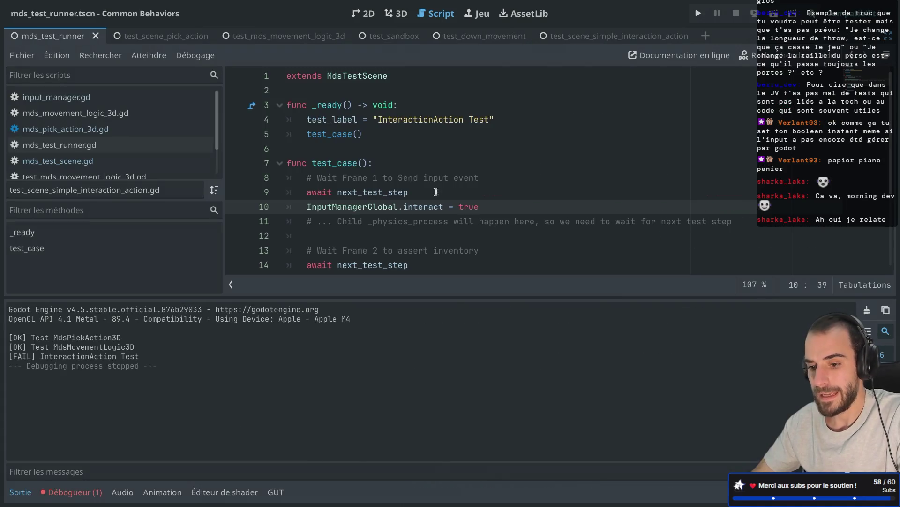
{"action": "left_click", "coordinate": [25, 495]}
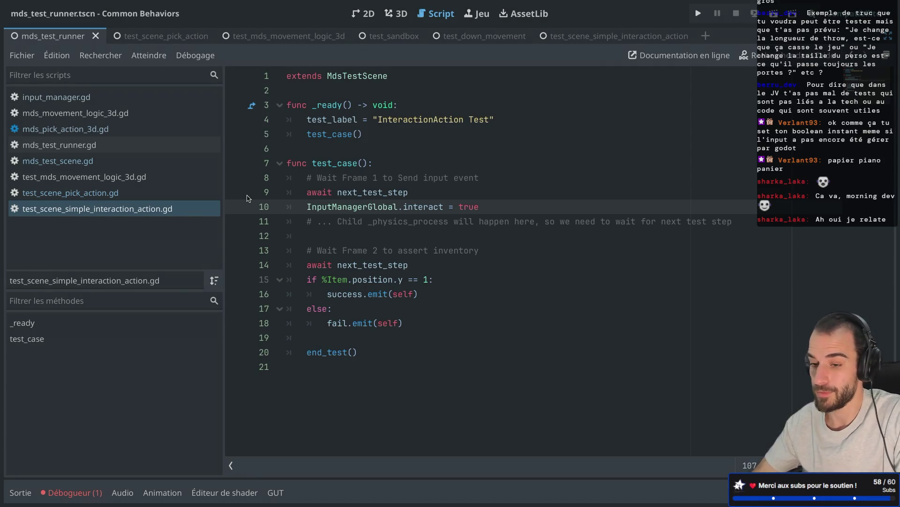
- Close test_mds_movement_logic_3d and test_down_movement, and open test_scene_simple_interaction_action
{"action": "left_click", "coordinate": [108, 213]}
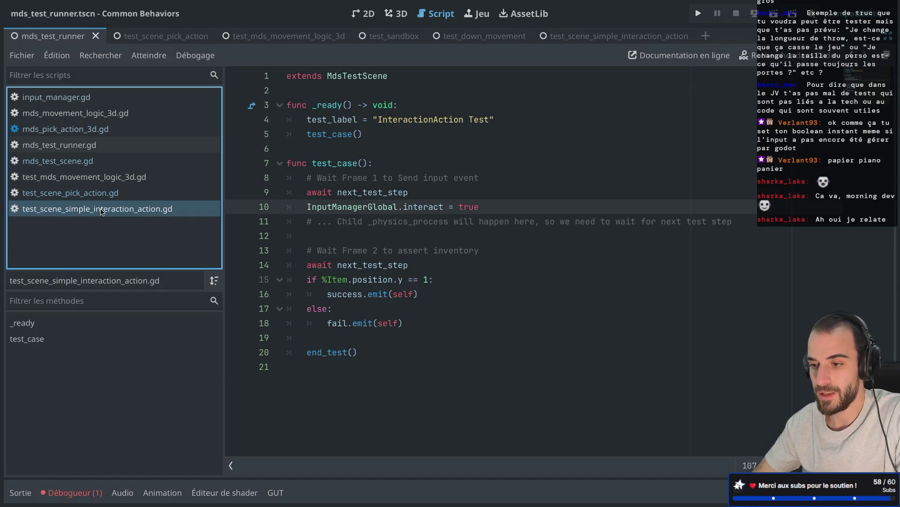
{"action": "key", "text": "ctrl+shift+F11"}
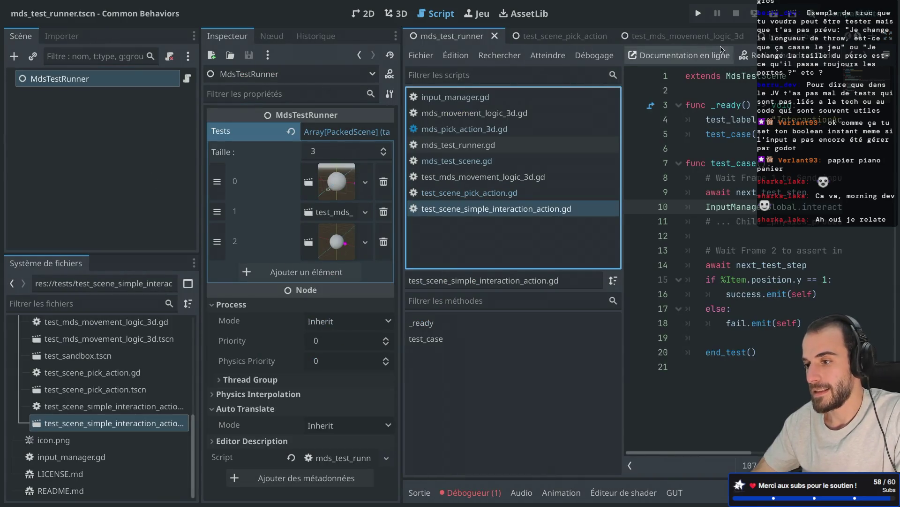
{"action": "left_click", "coordinate": [549, 36]}
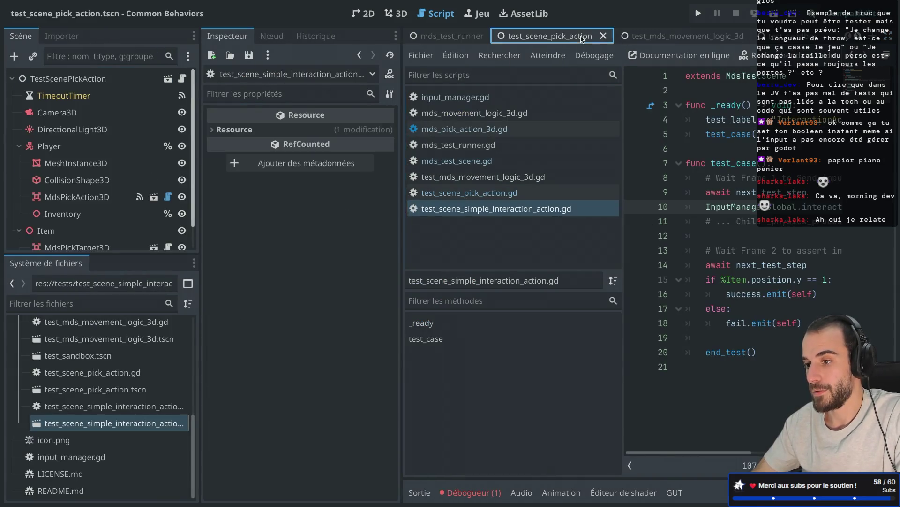
{"action": "left_click", "coordinate": [669, 40]}
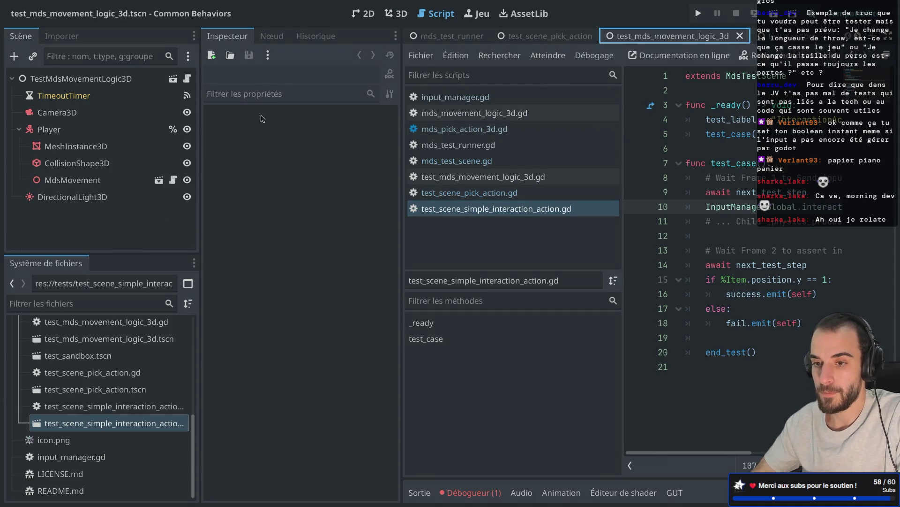
{"action": "key", "text": "ctrl+shift+w"}
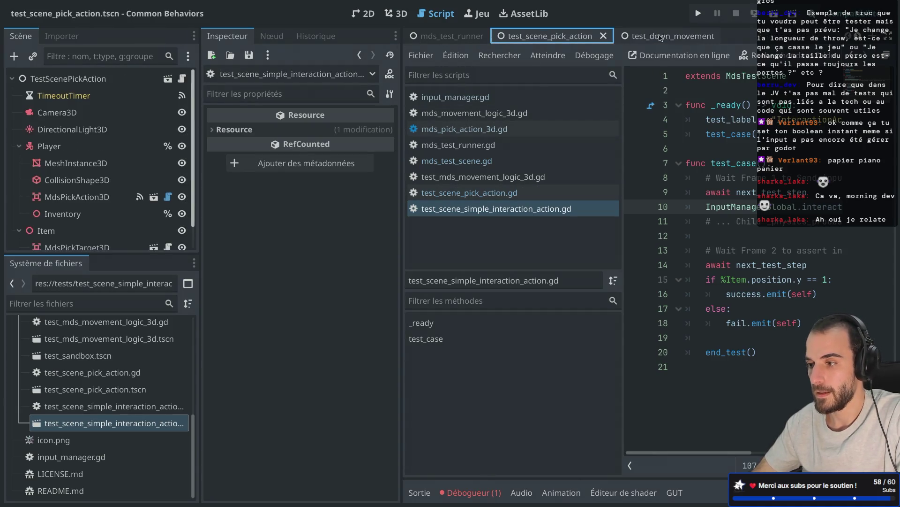
{"action": "middle_click", "coordinate": [659, 40]}
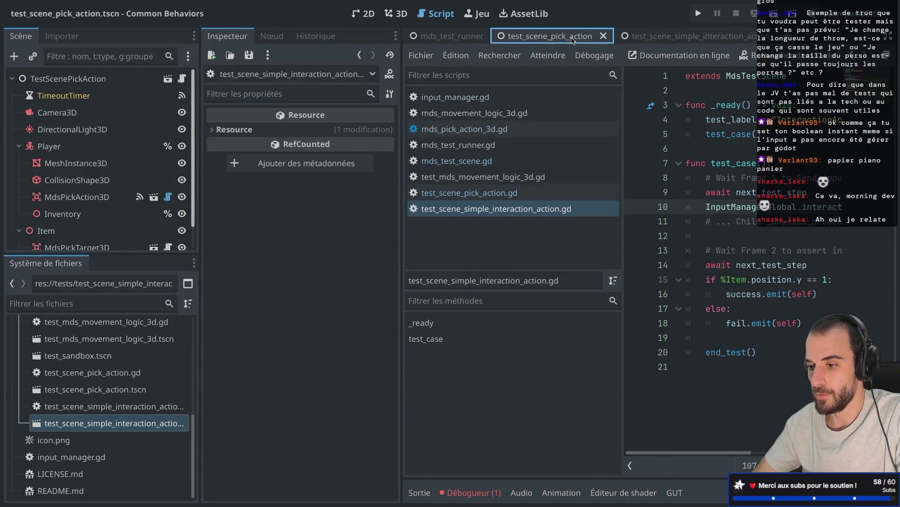
{"action": "left_click", "coordinate": [522, 206]}
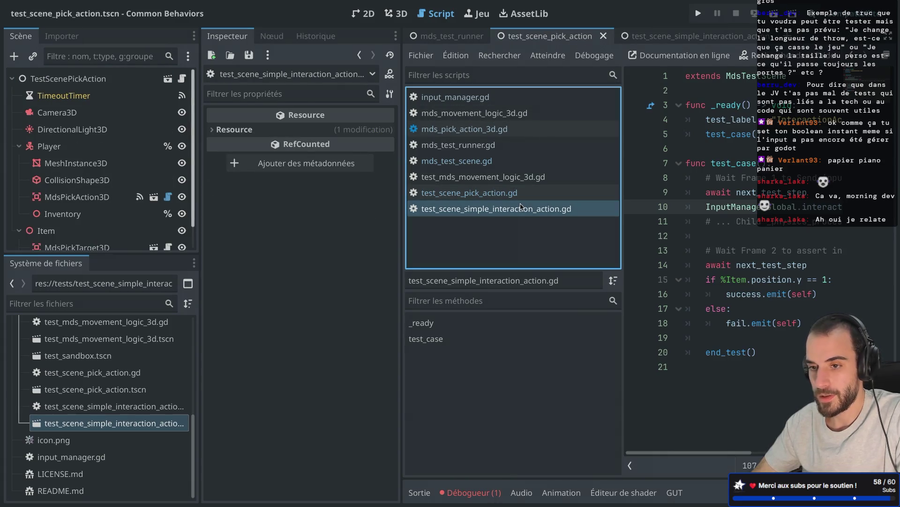
{"action": "double_click", "coordinate": [118, 428]}
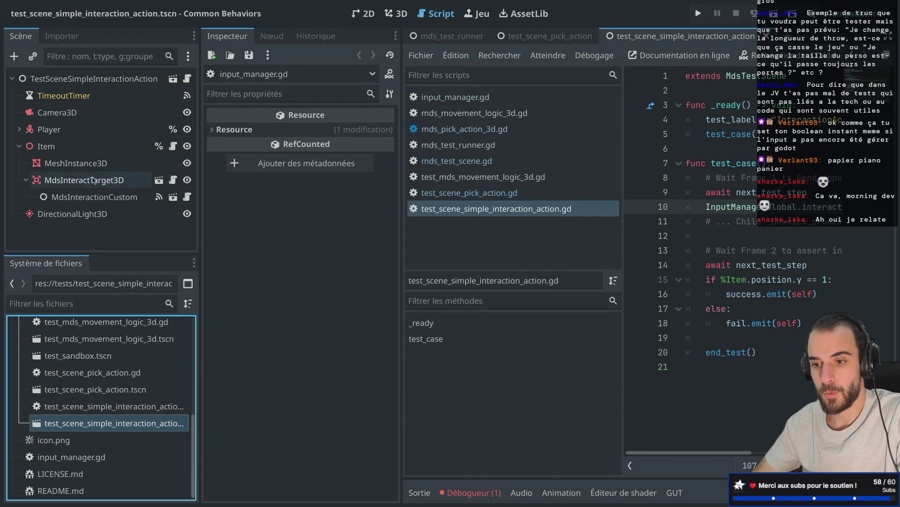
- Read through the MdsInteractTarget3D script in distraction-free mode
{"action": "left_click", "coordinate": [173, 180]}
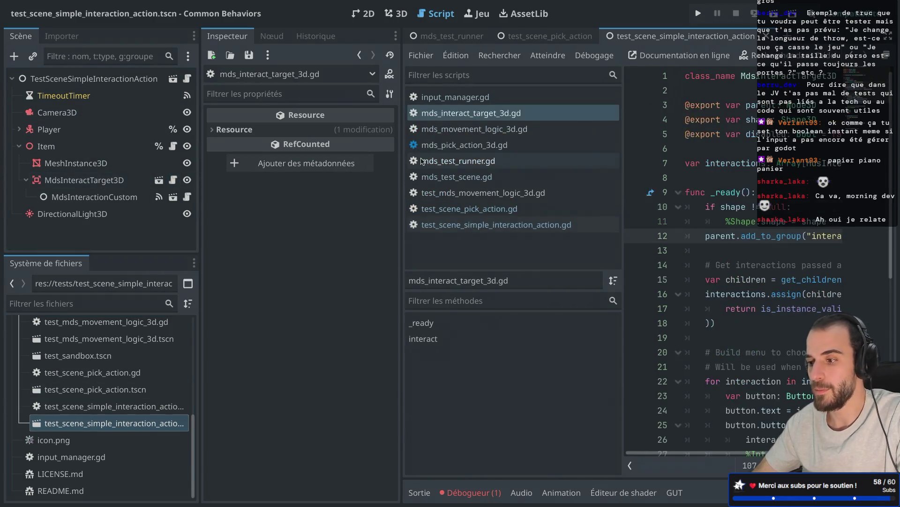
{"action": "key", "text": "ctrl+shift+F11"}
{"action": "scroll", "coordinate": [309, 187], "scroll_direction": "down", "scroll_amount": 4}
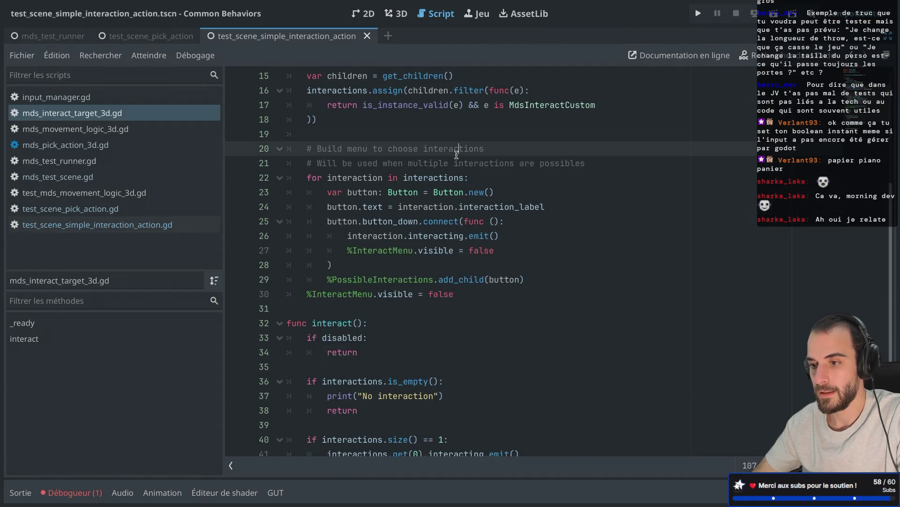
{"action": "scroll", "coordinate": [456, 154], "scroll_direction": "down", "scroll_amount": 3}
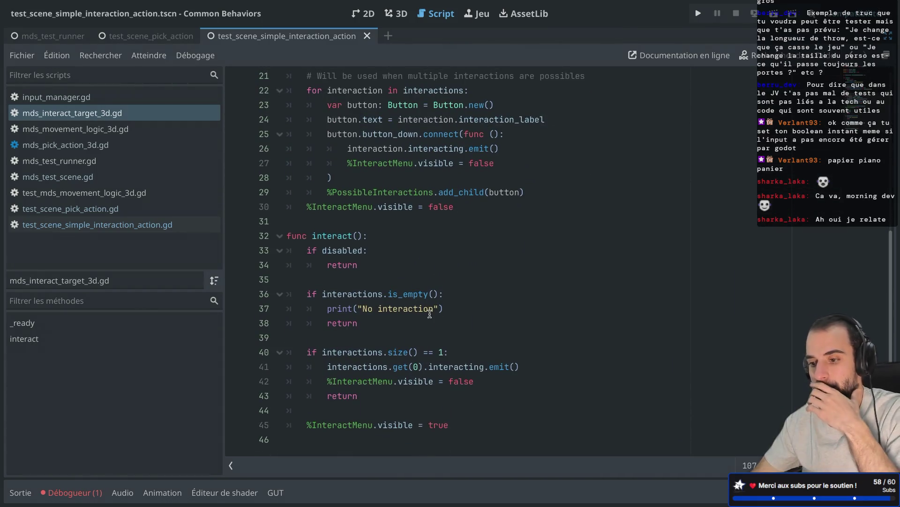
{"action": "scroll", "coordinate": [452, 254], "scroll_direction": "up", "scroll_amount": 4}
{"action": "scroll", "coordinate": [452, 254], "scroll_direction": "down", "scroll_amount": 4}
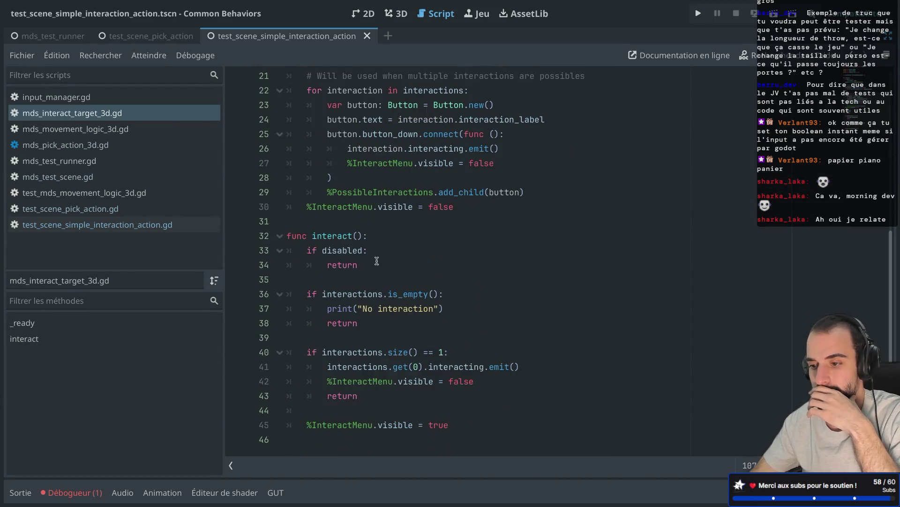
{"action": "scroll", "coordinate": [376, 260], "scroll_direction": "up", "scroll_amount": 5}
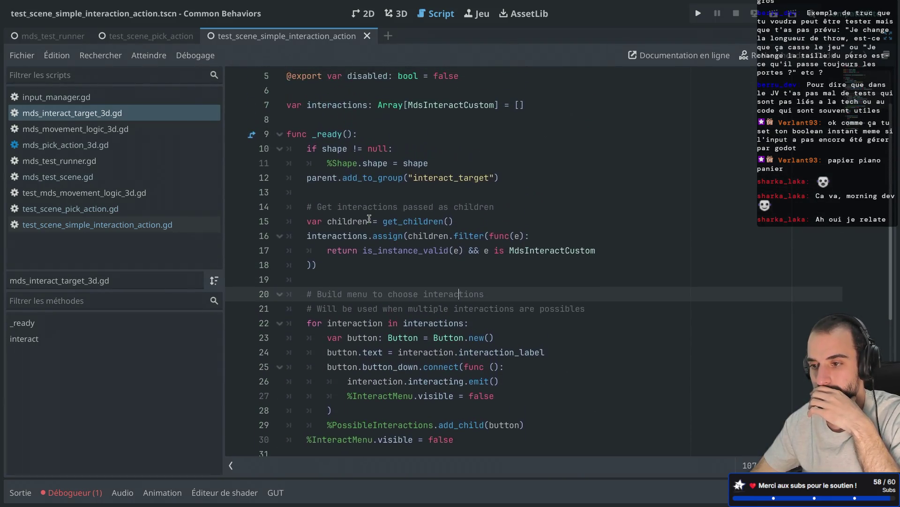
{"action": "scroll", "coordinate": [369, 218], "scroll_direction": "down", "scroll_amount": 2}
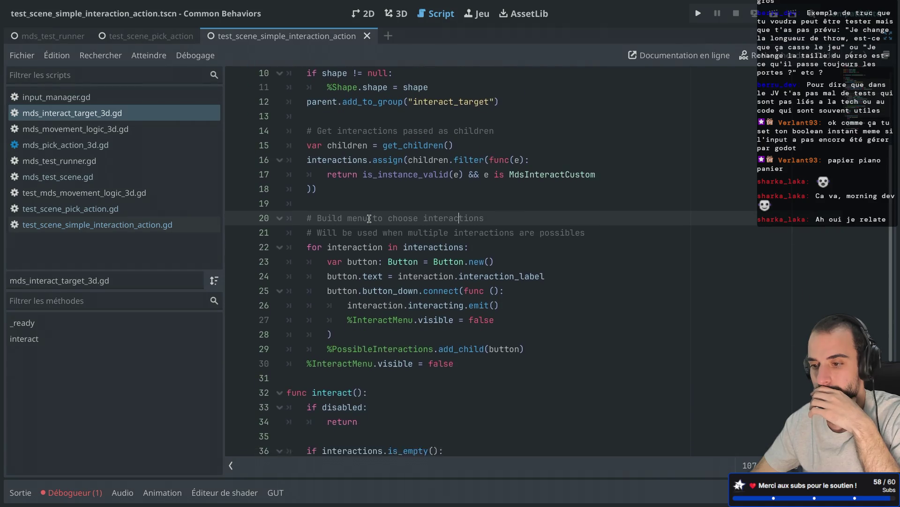
{"action": "scroll", "coordinate": [369, 219], "scroll_direction": "up", "scroll_amount": 1}
- Expand Player and open its MdsInteractAction3D child's script
{"action": "key", "text": "ctrl+shift+F11"}
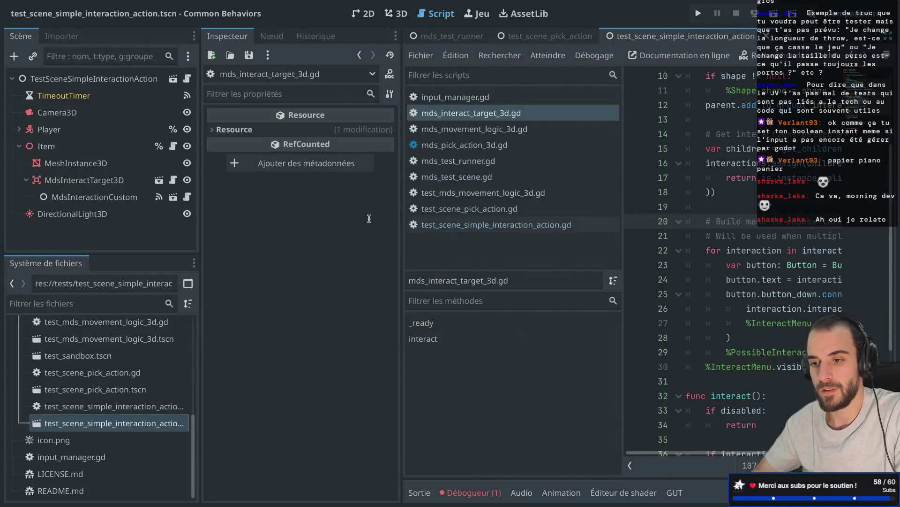
{"action": "left_click", "coordinate": [19, 129]}
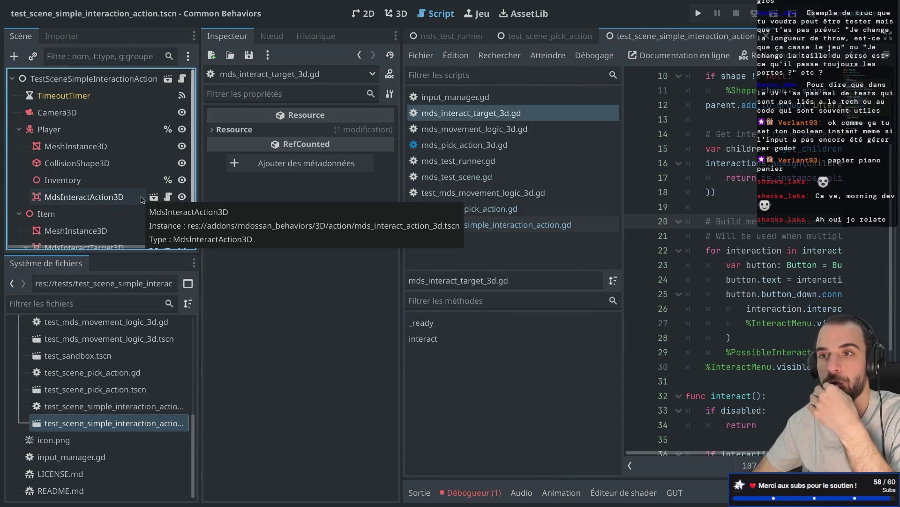
{"action": "left_click", "coordinate": [167, 198]}
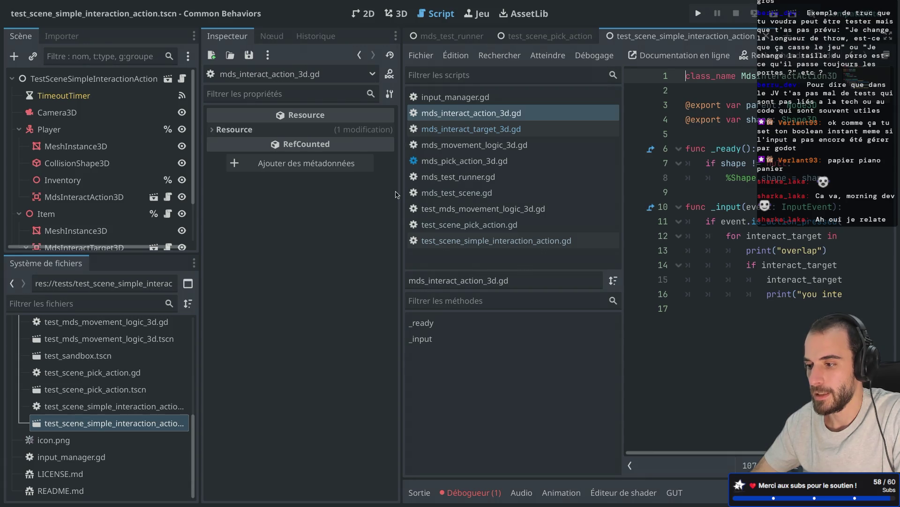
- Check the _input documentation and select _input on line 10 for replacement
{"action": "key", "text": "ctrl+shift+F11"}
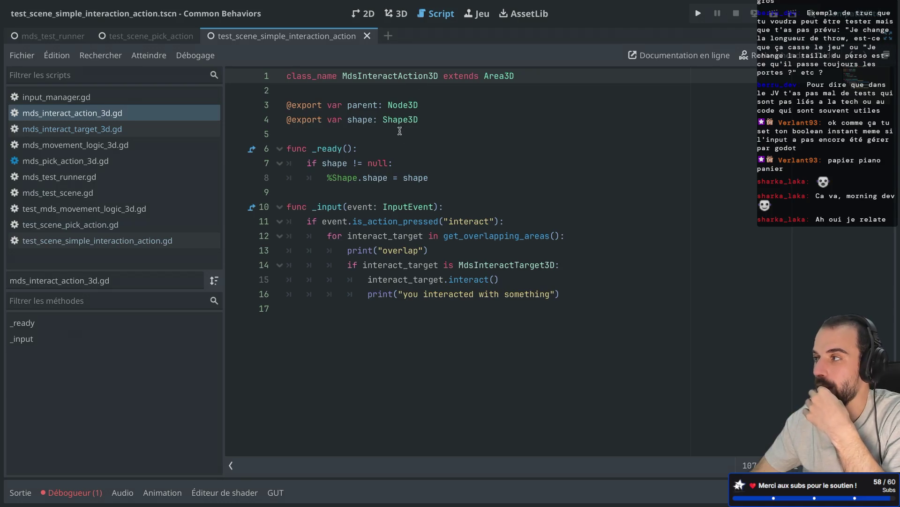
{"action": "double_click", "coordinate": [324, 209]}
{"action": "left_click", "coordinate": [516, 152]}
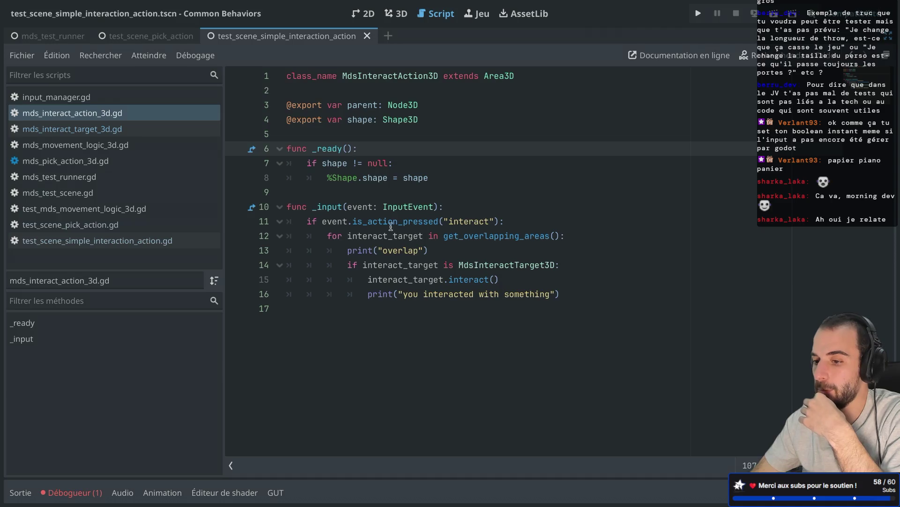
{"action": "double_click", "coordinate": [323, 206]}
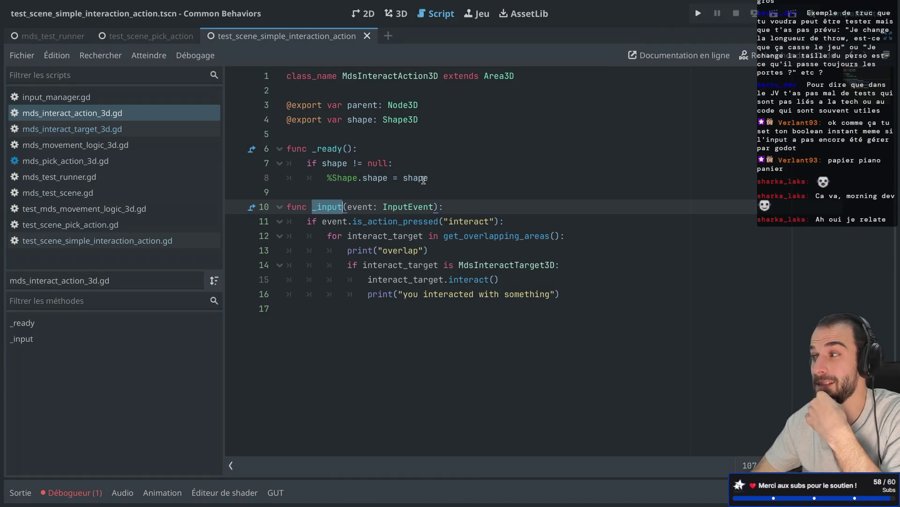
{"action": "mouse_move", "coordinate": [423, 179]}
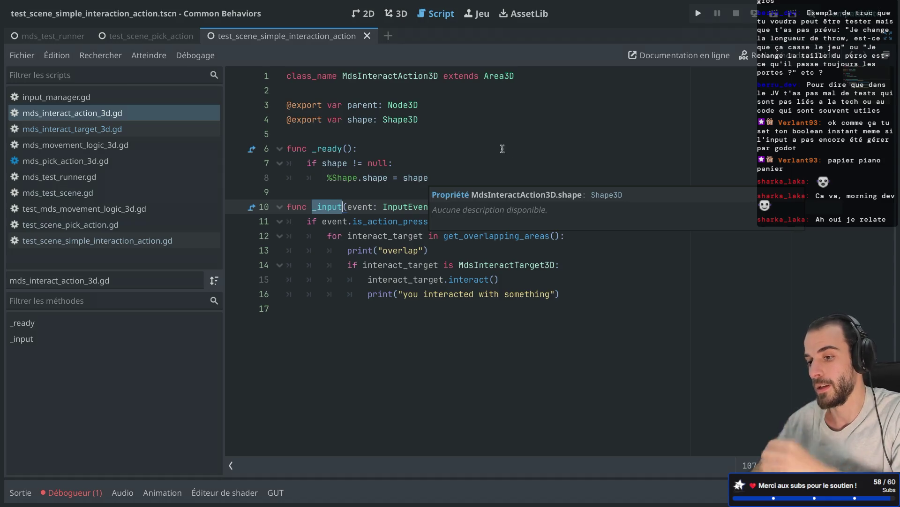
{"action": "left_click", "coordinate": [471, 161]}
{"action": "double_click", "coordinate": [334, 210]}
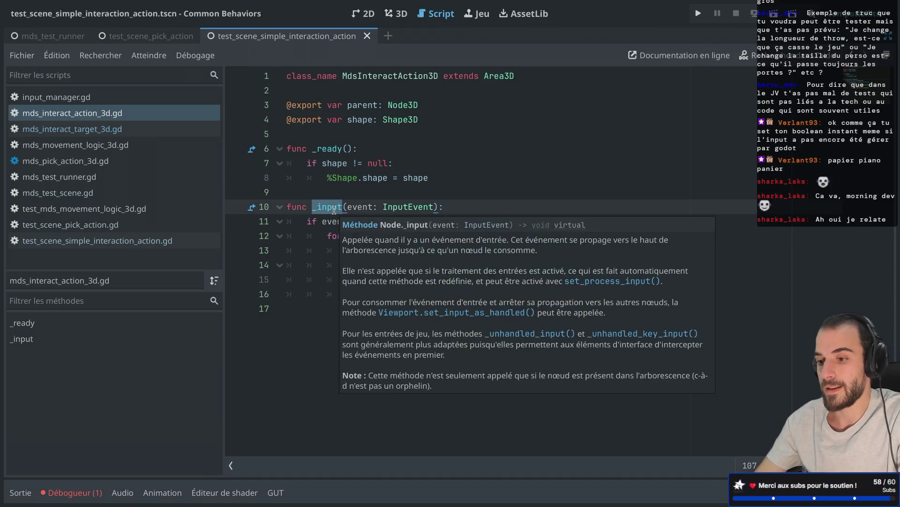
- Turn line 10 into _physics_process(delta: float) -> void, removing the old event parameter
{"action": "type", "text": "_ph"}
{"action": "key", "text": "Return"}
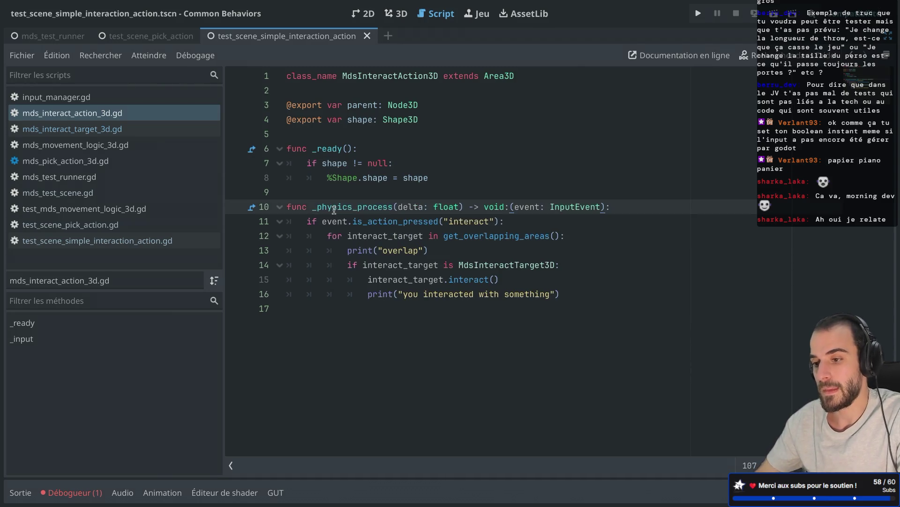
{"action": "left_click_drag", "start_coordinate": [508, 207], "coordinate": [604, 207]}
{"action": "key", "text": "BackSpace"}
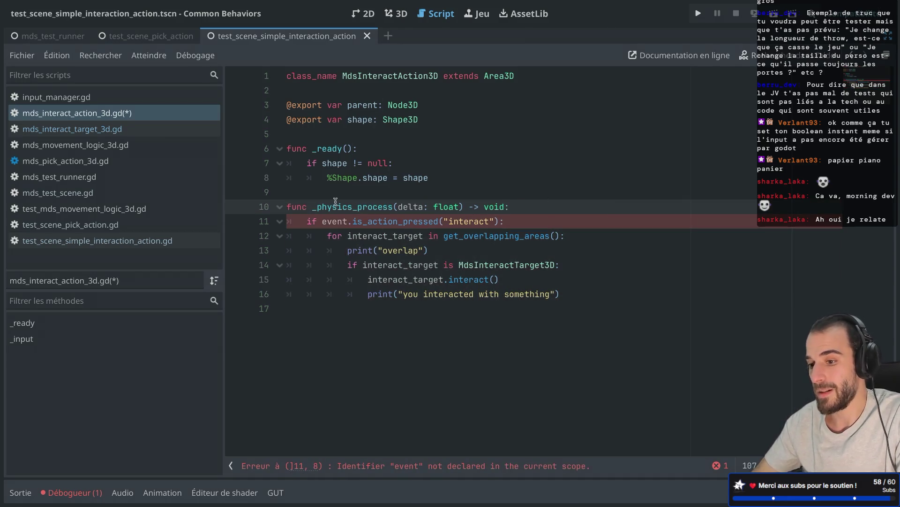
{"action": "double_click", "coordinate": [334, 207]}
{"action": "left_click", "coordinate": [365, 172]}
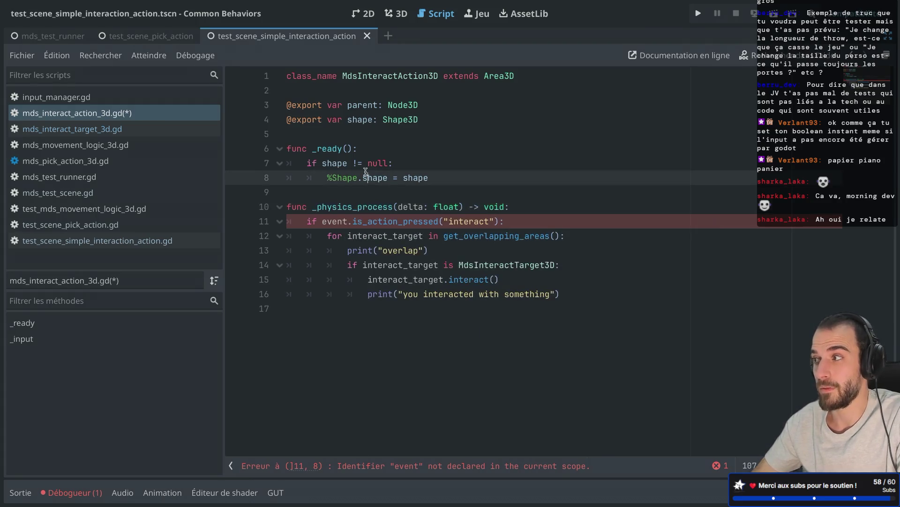
- Change line 11 to 'if InputManagerGlobal.interact:' and save the script
{"action": "double_click", "coordinate": [328, 221]}
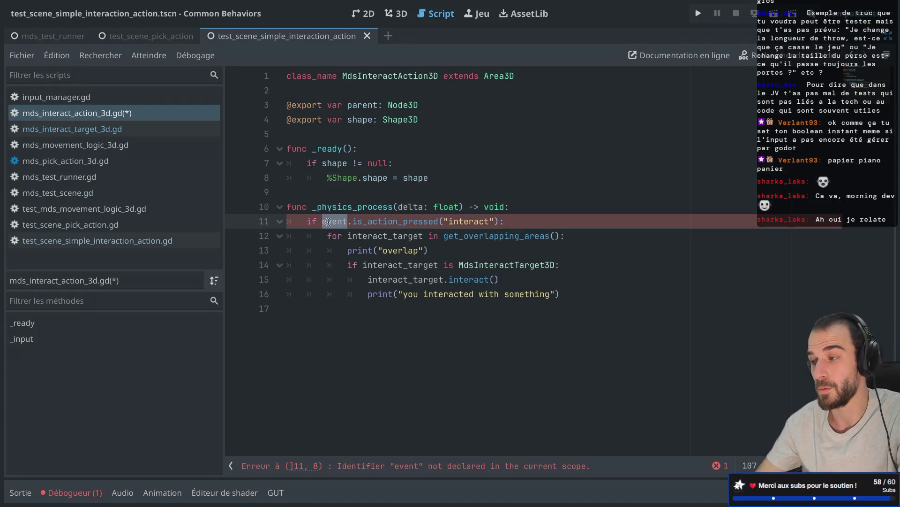
{"action": "type", "text": "Inpu"}
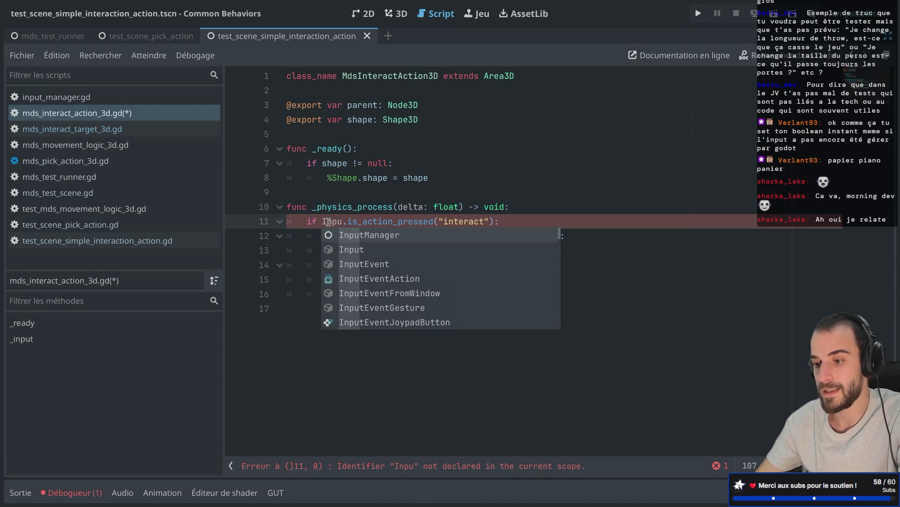
{"action": "key", "text": "Return"}
{"action": "type", "text": "G"}
{"action": "key", "text": "Return"}
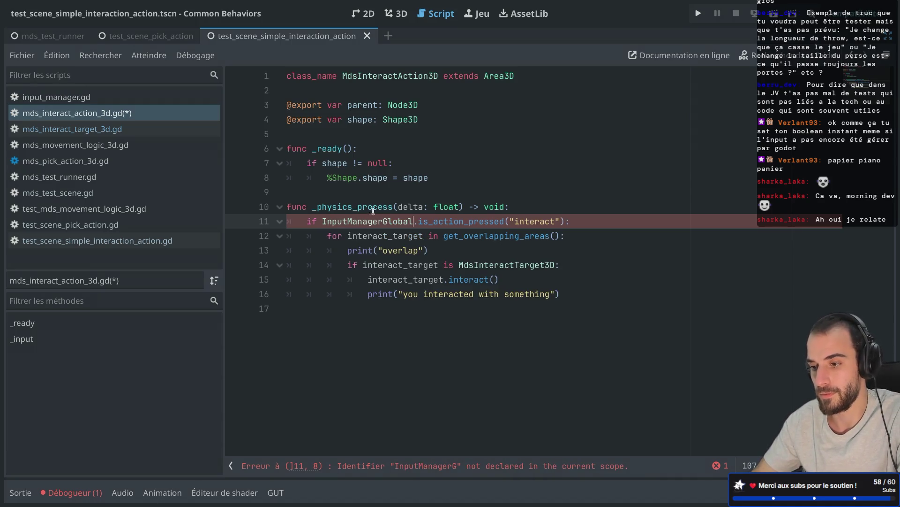
{"action": "double_click", "coordinate": [447, 221]}
{"action": "key", "text": "BackSpace"}
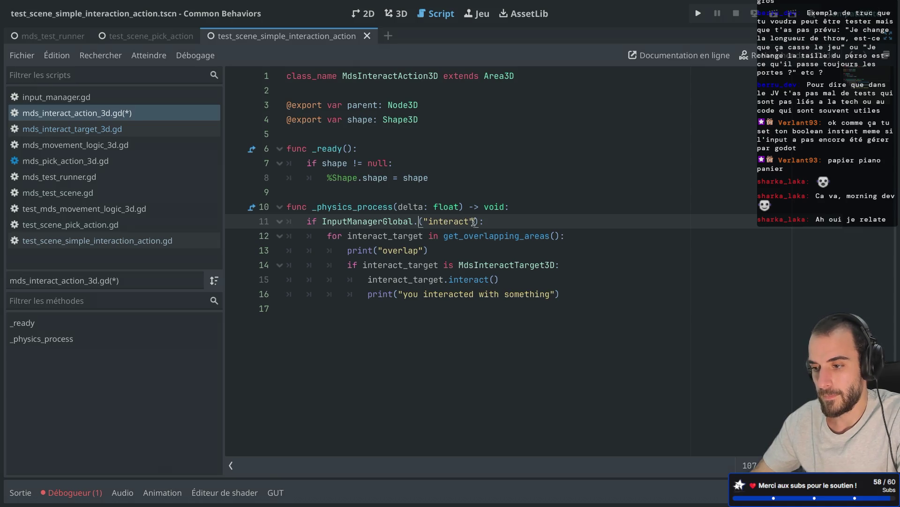
{"action": "left_click_drag", "start_coordinate": [483, 221], "coordinate": [418, 221]}
{"action": "key", "text": "BackSpace"}
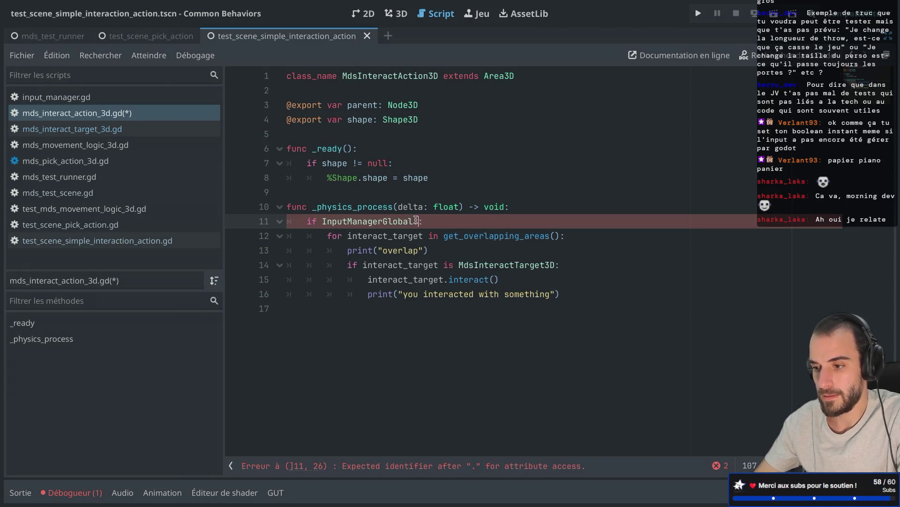
{"action": "type", "text": "in"}
{"action": "key", "text": "Return"}
{"action": "type", "text": ":"}
{"action": "key", "text": "ctrl+s"}
{"action": "left_click", "coordinate": [486, 182]}
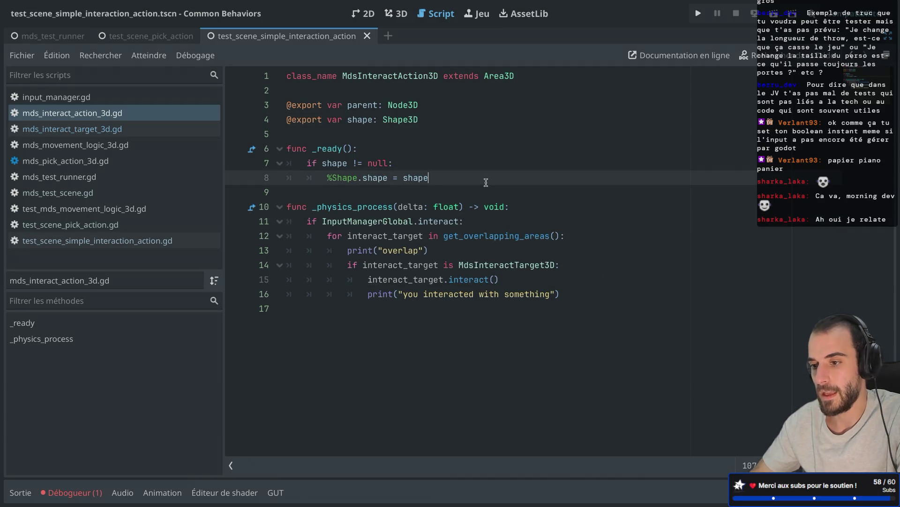
- Run mds_test_runner and confirm MdsPickAction3D, MdsMovementLogic3D and InteractionAction tests all pass
{"action": "left_click", "coordinate": [66, 37]}
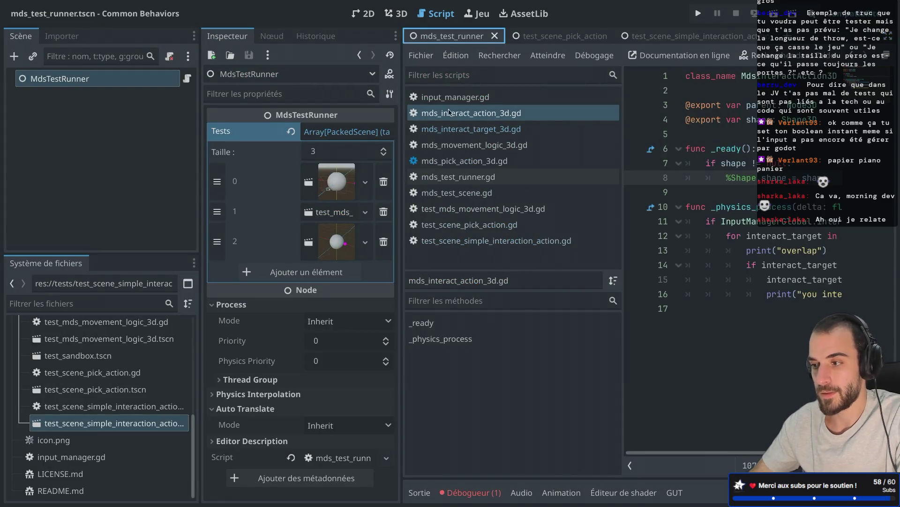
{"action": "key", "text": "F6"}
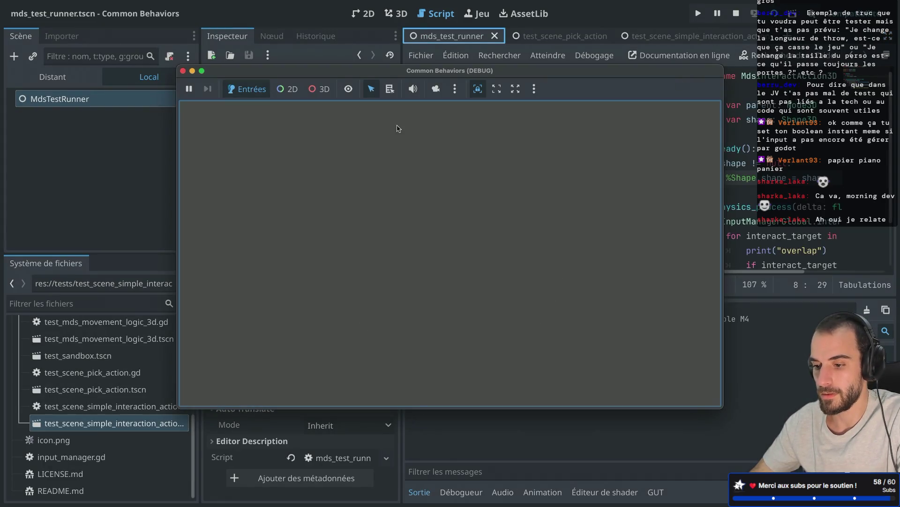
{"action": "left_click", "coordinate": [183, 71]}
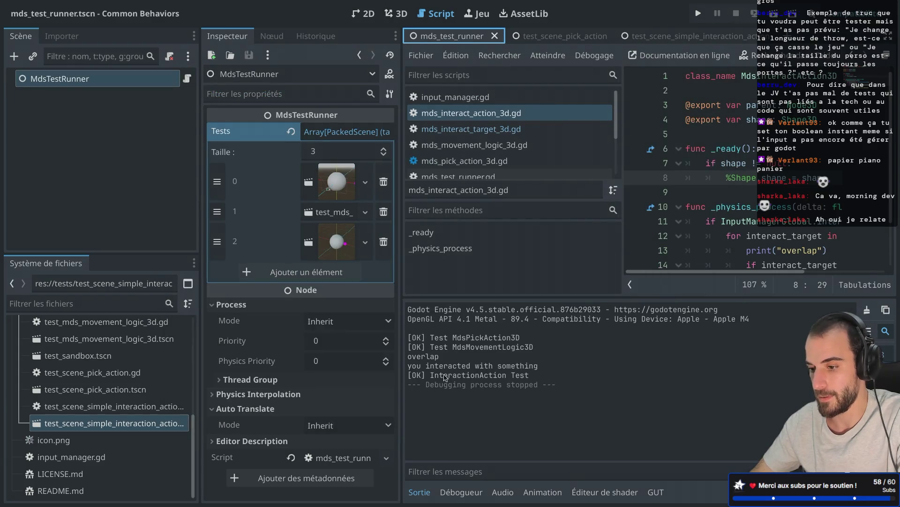
{"action": "left_click_drag", "start_coordinate": [411, 338], "coordinate": [521, 337]}
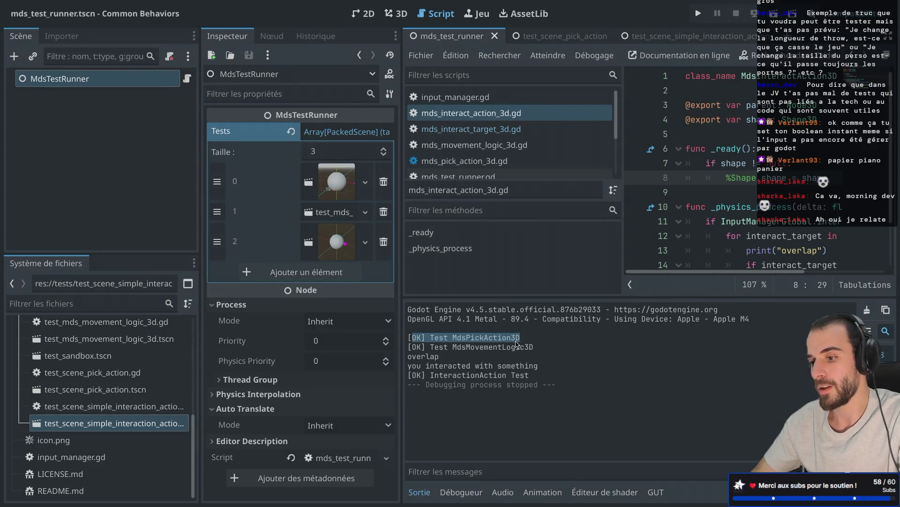
{"action": "left_click_drag", "start_coordinate": [462, 348], "coordinate": [530, 348]}
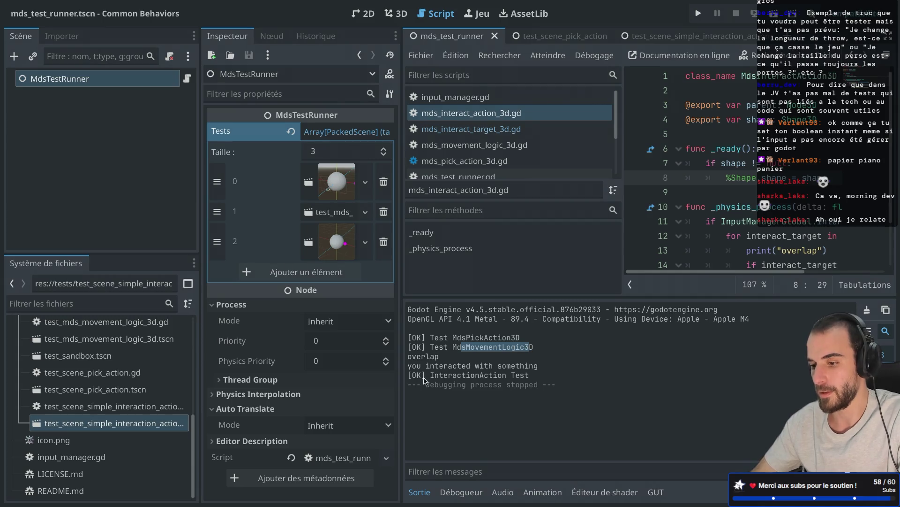
{"action": "left_click_drag", "start_coordinate": [423, 376], "coordinate": [503, 377]}
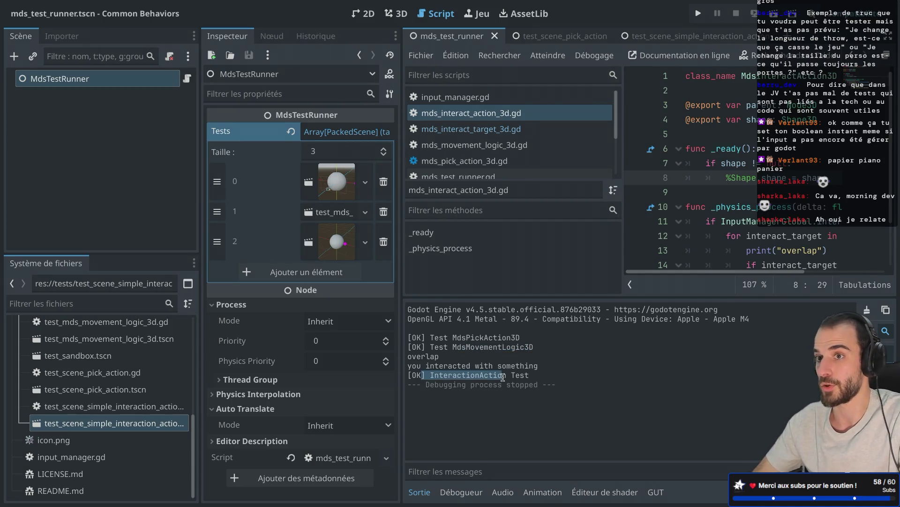
{"action": "left_click_drag", "start_coordinate": [449, 338], "coordinate": [506, 338]}
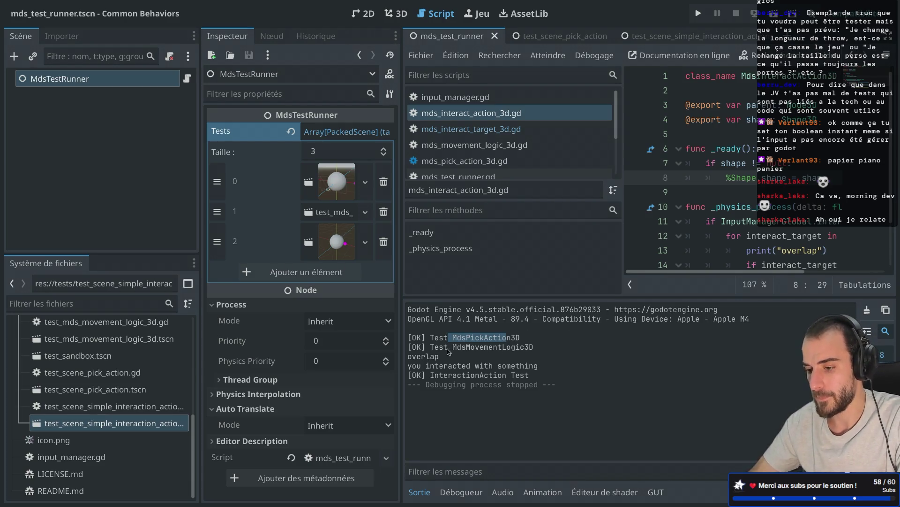
- Delete the 'overlap' and 'you interacted with something' print lines from _physics_process
{"action": "key", "text": "ctrl+super+d"}
{"action": "scroll", "coordinate": [538, 189], "scroll_direction": "down", "scroll_amount": 1}
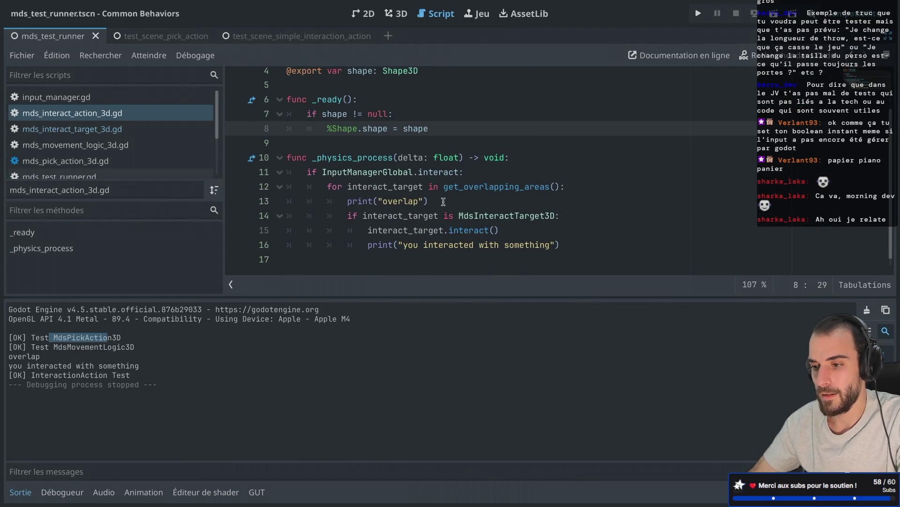
{"action": "left_click_drag", "start_coordinate": [443, 201], "coordinate": [280, 201]}
{"action": "key", "text": "BackSpace"}
{"action": "key", "text": "BackSpace"}
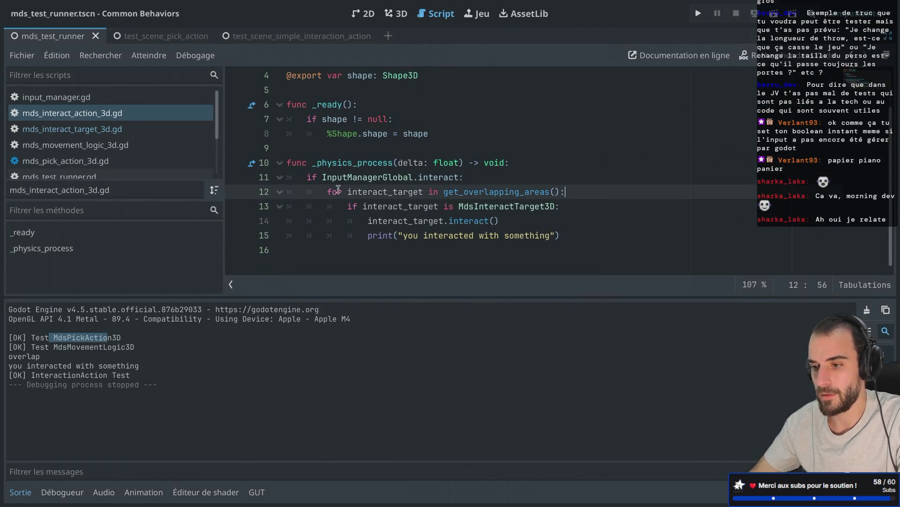
{"action": "left_click_drag", "start_coordinate": [590, 232], "coordinate": [563, 244]}
{"action": "key", "text": "BackSpace"}
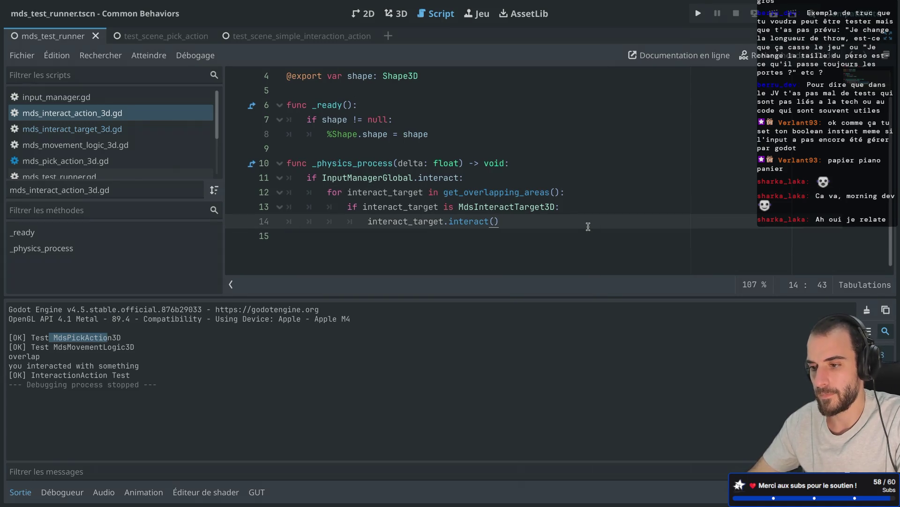
- Inspect the get_overlapping_areas() call on line 12, toggling the side panels
{"action": "left_click", "coordinate": [520, 207]}
{"action": "key", "text": "ctrl+super+d"}
{"action": "key", "text": "ctrl+super+d"}
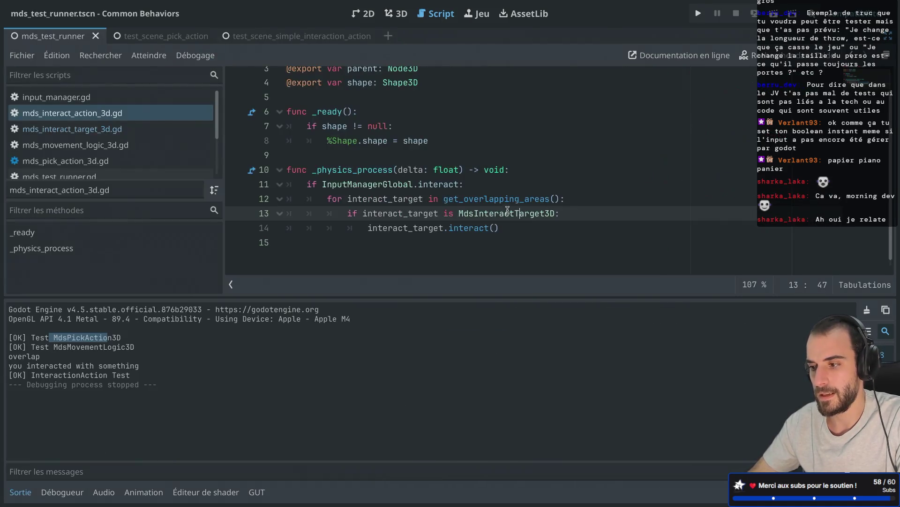
{"action": "double_click", "coordinate": [474, 199]}
{"action": "scroll", "coordinate": [481, 177], "scroll_direction": "up", "scroll_amount": 1}
{"action": "key", "text": "ctrl+super+d"}
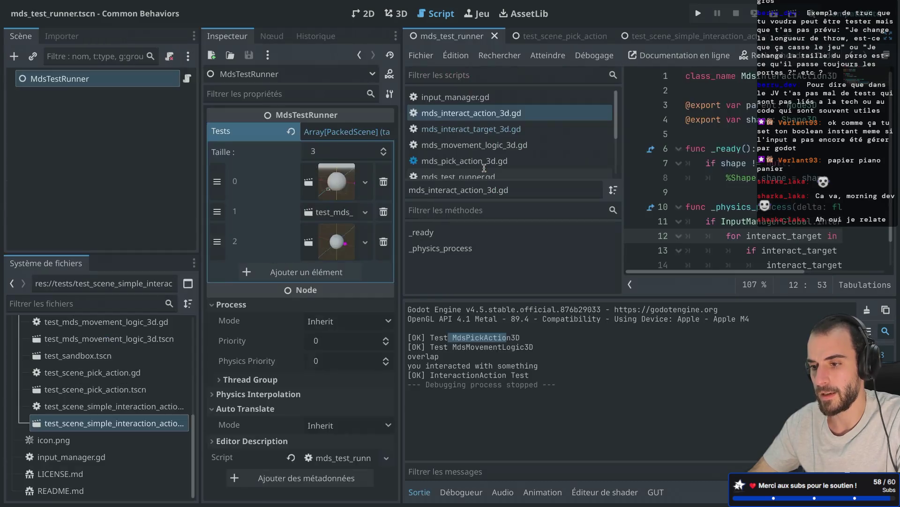
{"action": "scroll", "coordinate": [484, 168], "scroll_direction": "down", "scroll_amount": 1}
{"action": "key", "text": "ctrl+super+d"}
{"action": "scroll", "coordinate": [459, 185], "scroll_direction": "down", "scroll_amount": 1}
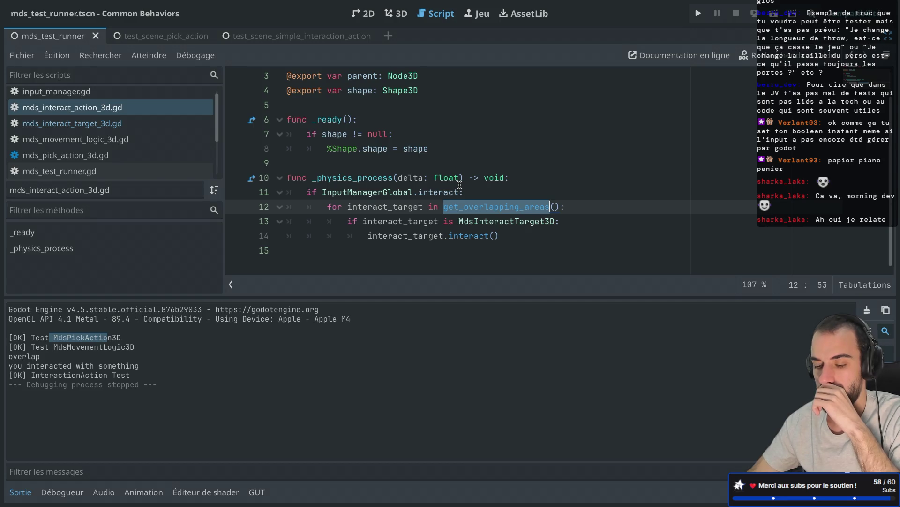
{"action": "key", "text": "ctrl+super+d"}
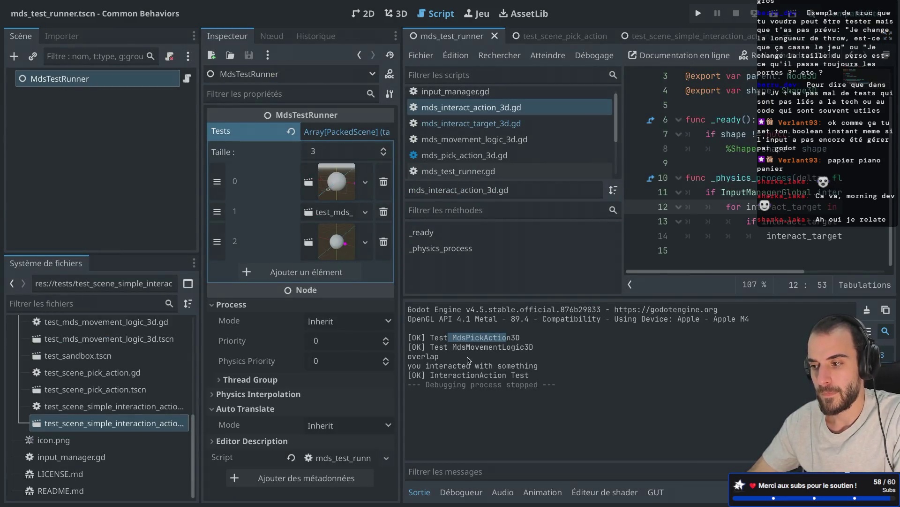
{"action": "key", "text": "ctrl+super+d"}
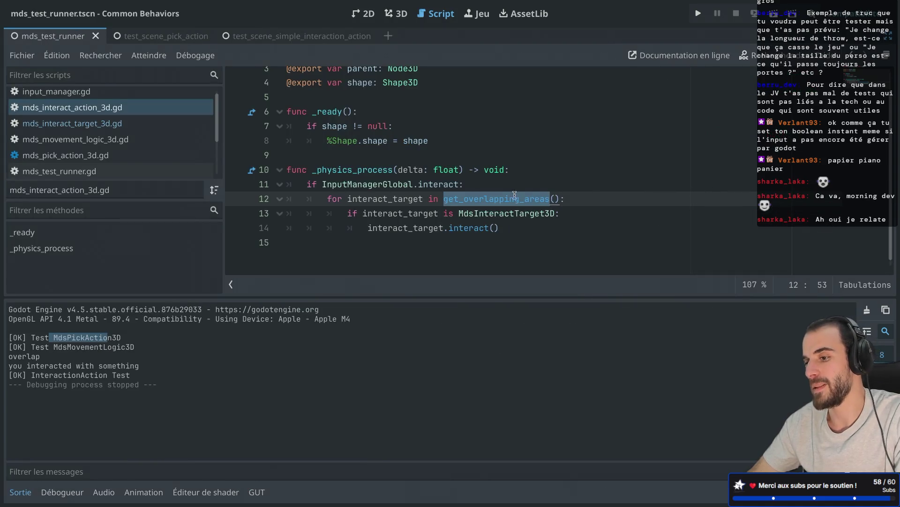
{"action": "left_click", "coordinate": [483, 213]}
{"action": "left_click_drag", "start_coordinate": [444, 199], "coordinate": [548, 198]}
{"action": "mouse_move", "coordinate": [552, 199]}
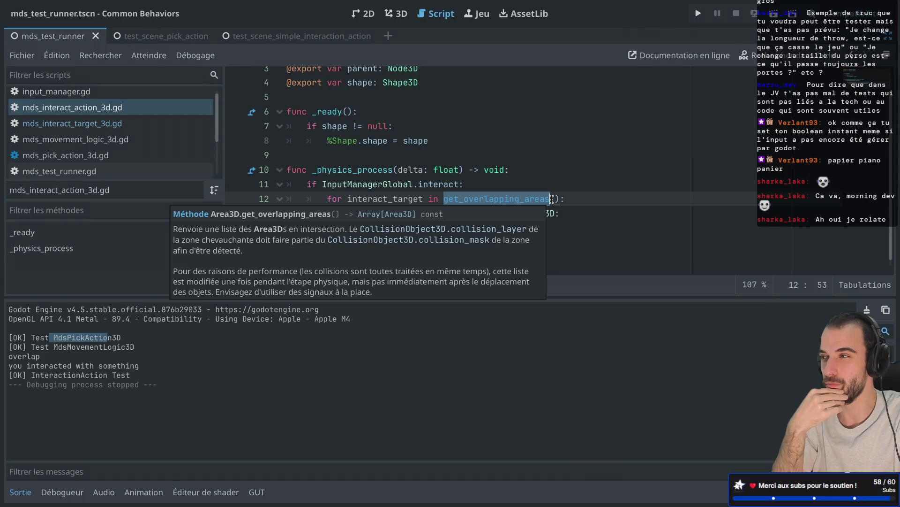
- Open test_scene_simple_interaction_action.gd and review the await and interact = true lines
{"action": "scroll", "coordinate": [115, 155], "scroll_direction": "down", "scroll_amount": 3}
{"action": "left_click", "coordinate": [116, 169]}
{"action": "scroll", "coordinate": [319, 159], "scroll_direction": "down", "scroll_amount": 2}
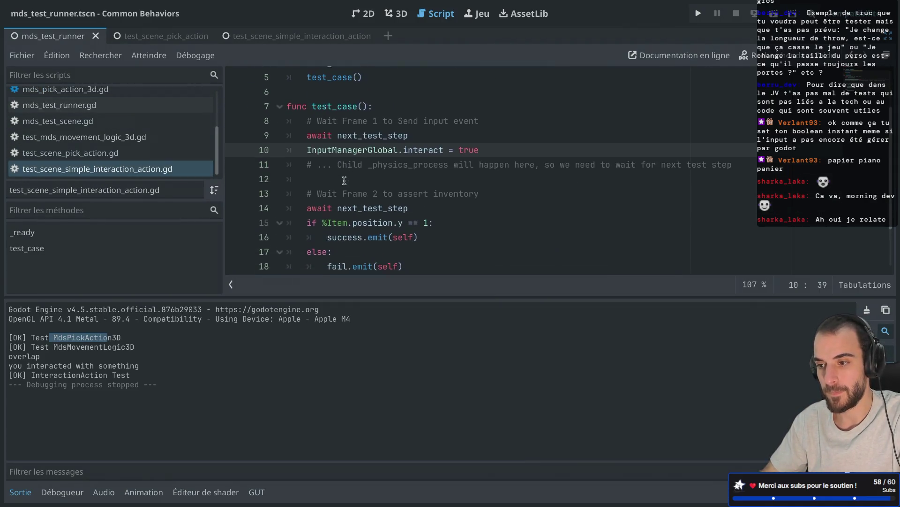
{"action": "left_click", "coordinate": [308, 130]}
{"action": "left_click_drag", "start_coordinate": [308, 130], "coordinate": [421, 130]}
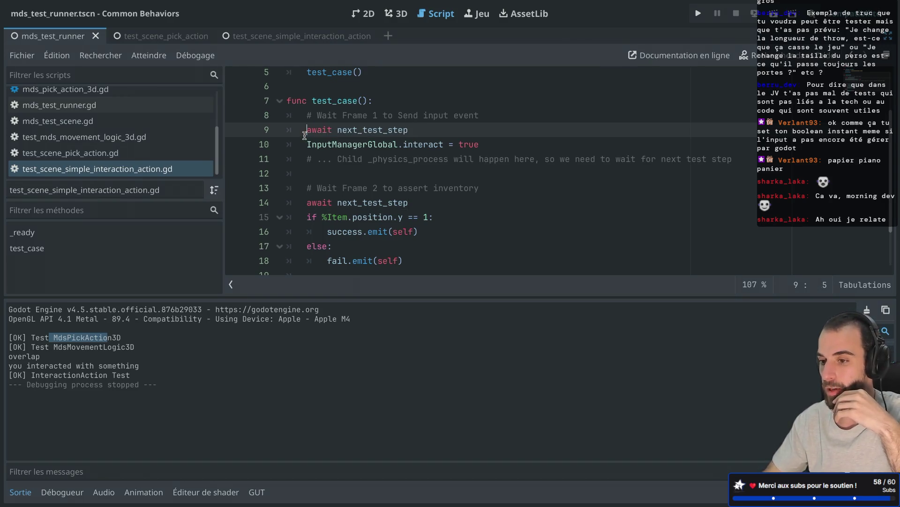
{"action": "left_click_drag", "start_coordinate": [305, 144], "coordinate": [515, 143]}
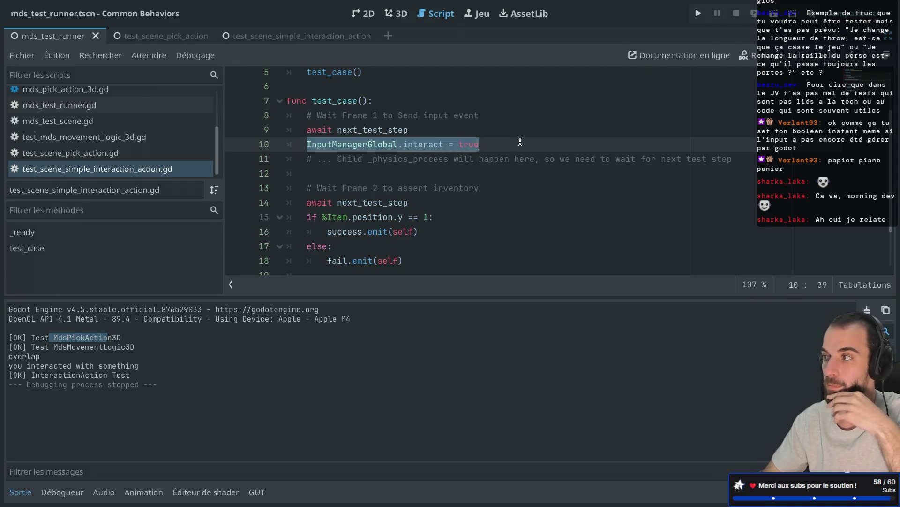
{"action": "double_click", "coordinate": [430, 145]}
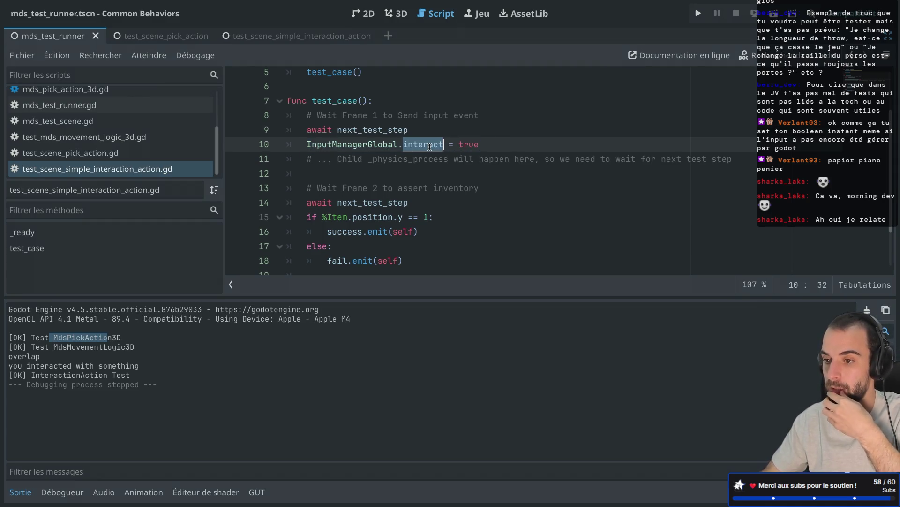
- Review the %Item.position.y == 1 success and fail check
{"action": "scroll", "coordinate": [429, 147], "scroll_direction": "down", "scroll_amount": 1}
{"action": "left_click_drag", "start_coordinate": [289, 180], "coordinate": [428, 193]}
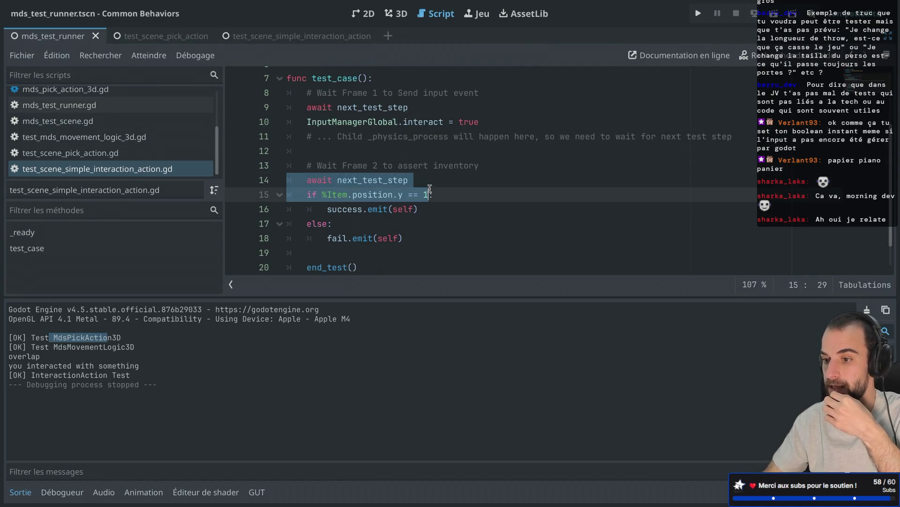
{"action": "scroll", "coordinate": [334, 173], "scroll_direction": "down", "scroll_amount": 1}
{"action": "left_click_drag", "start_coordinate": [306, 163], "coordinate": [376, 210]}
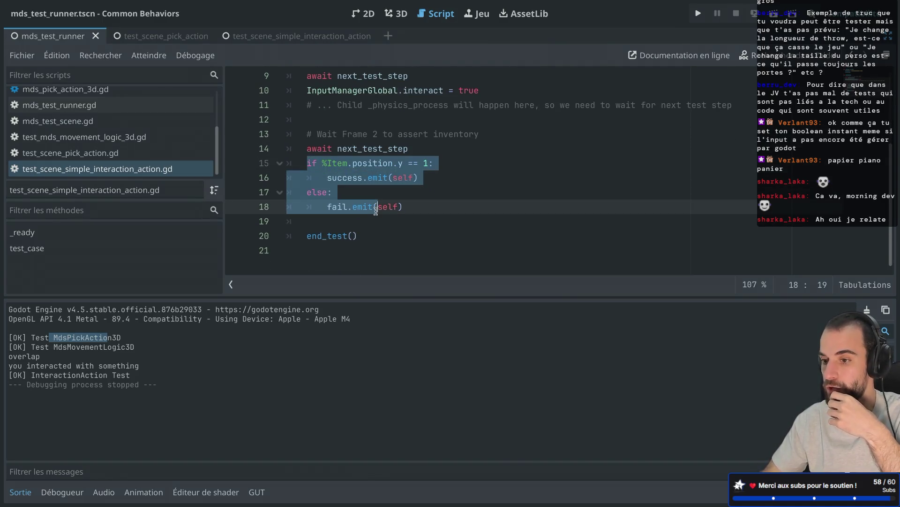
{"action": "left_click", "coordinate": [375, 210]}
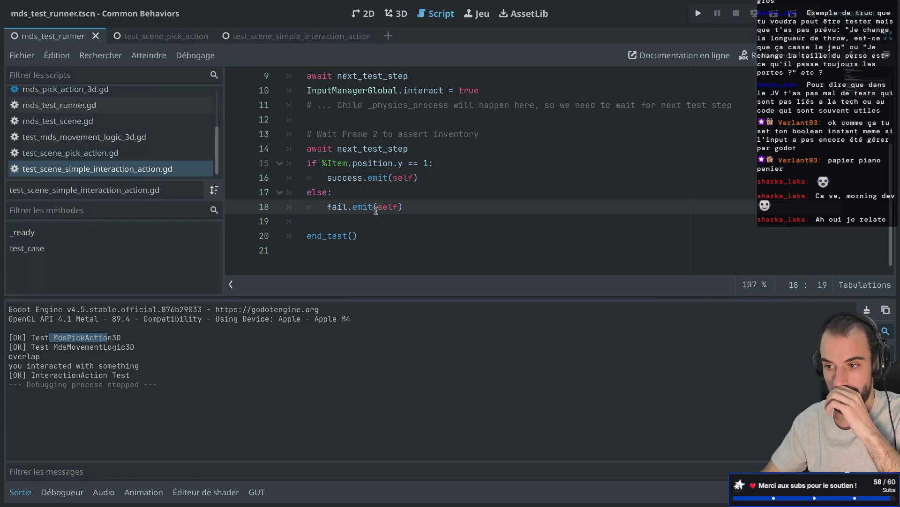
{"action": "scroll", "coordinate": [376, 210], "scroll_direction": "up", "scroll_amount": 3}
{"action": "scroll", "coordinate": [375, 210], "scroll_direction": "down", "scroll_amount": 3}
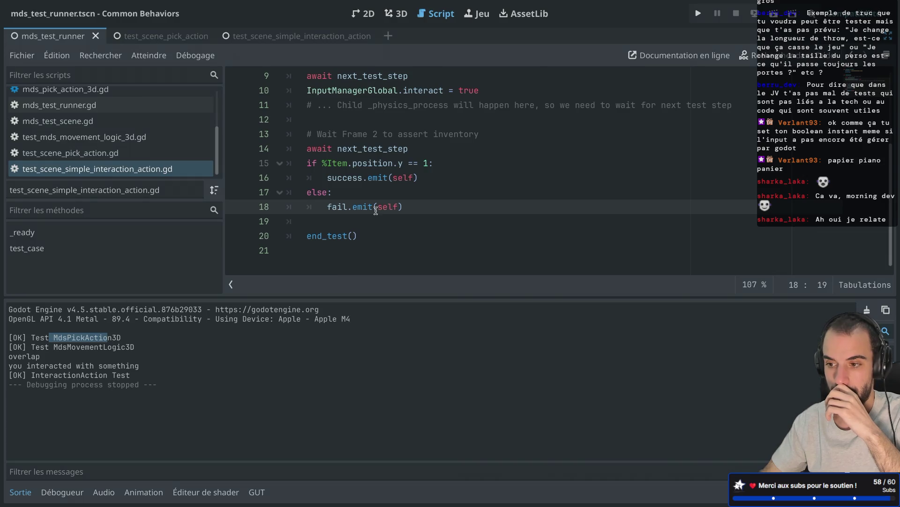
{"action": "scroll", "coordinate": [375, 210], "scroll_direction": "up", "scroll_amount": 5}
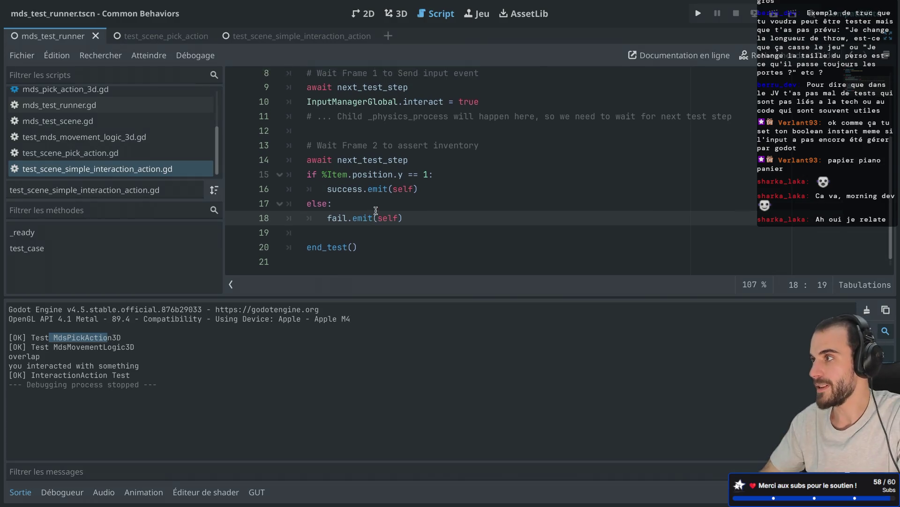
- Bring back the scene tree, inspector and file system panels beside the test script
{"action": "key", "text": "ctrl+super+d"}
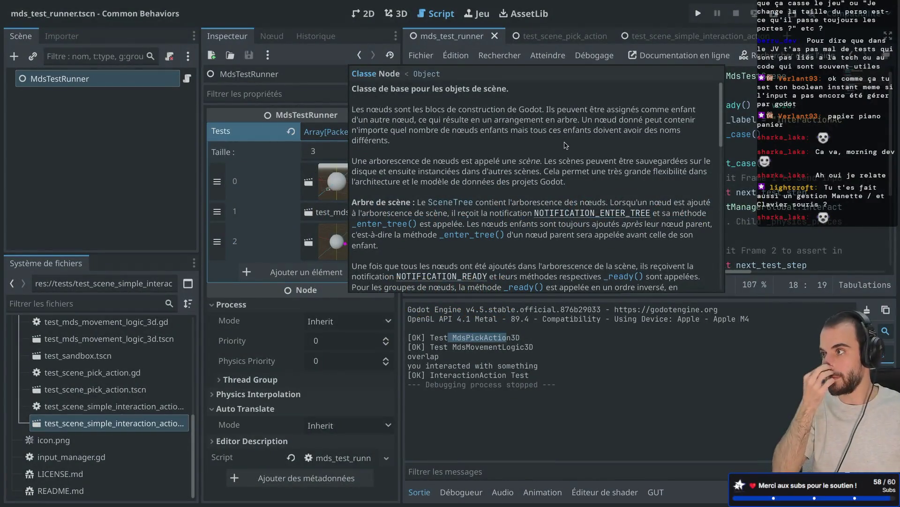
- Open input_manager.gd in the script editor and hide the side panels to widen it
{"action": "left_click", "coordinate": [774, 194]}
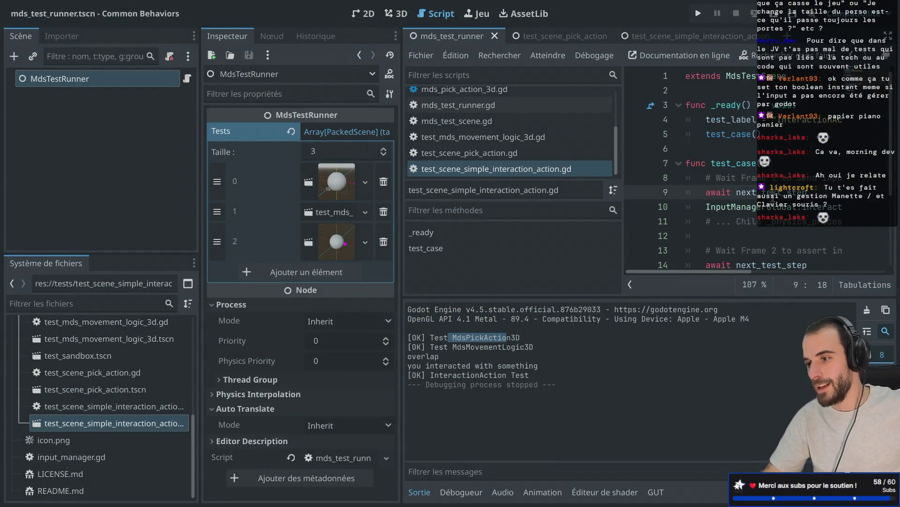
{"action": "scroll", "coordinate": [83, 450], "scroll_direction": "down", "scroll_amount": 1}
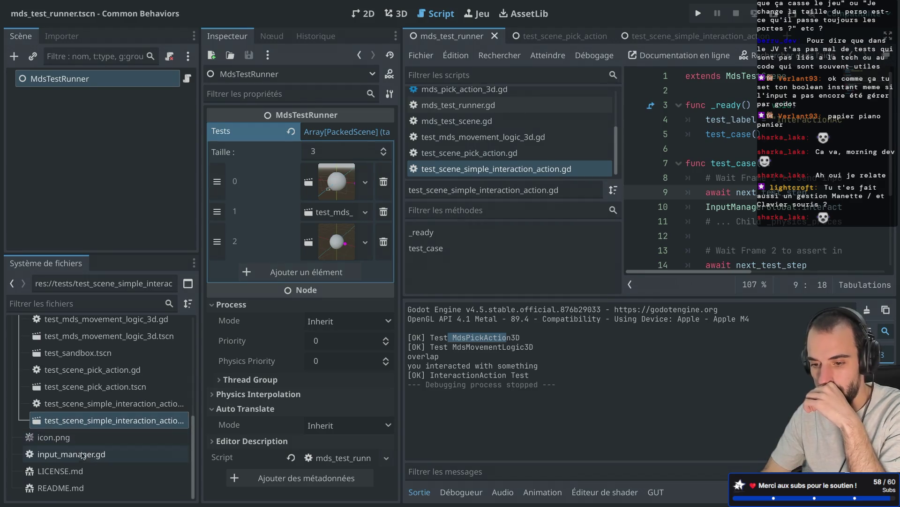
{"action": "double_click", "coordinate": [83, 455]}
{"action": "key", "text": "ctrl+super+d"}
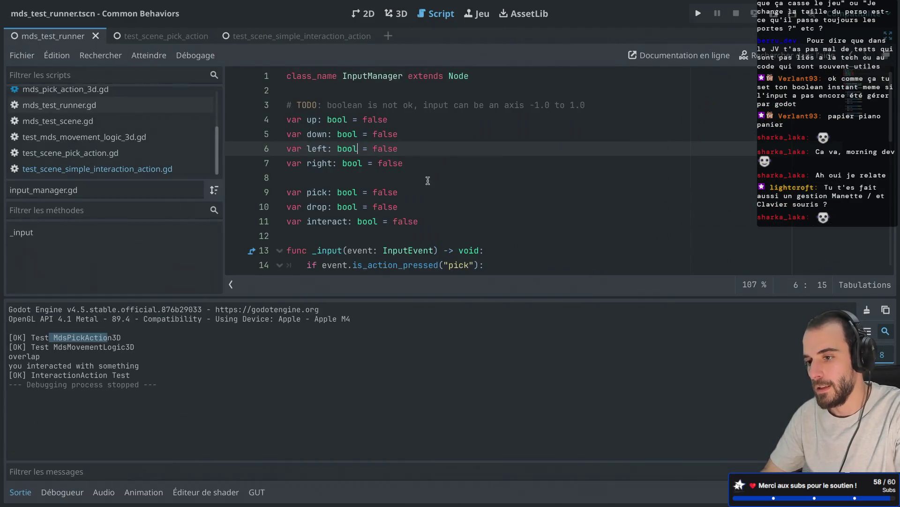
- Review the up, down, left, right declarations, then run the test runner in a debug window
{"action": "left_click_drag", "start_coordinate": [307, 121], "coordinate": [357, 165]}
{"action": "mouse_move", "coordinate": [356, 165]}
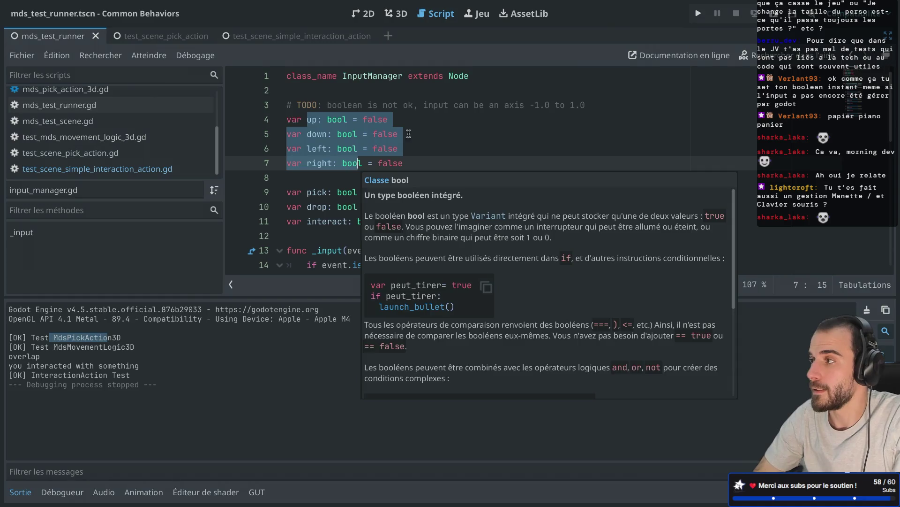
{"action": "scroll", "coordinate": [413, 172], "scroll_direction": "down", "scroll_amount": 5}
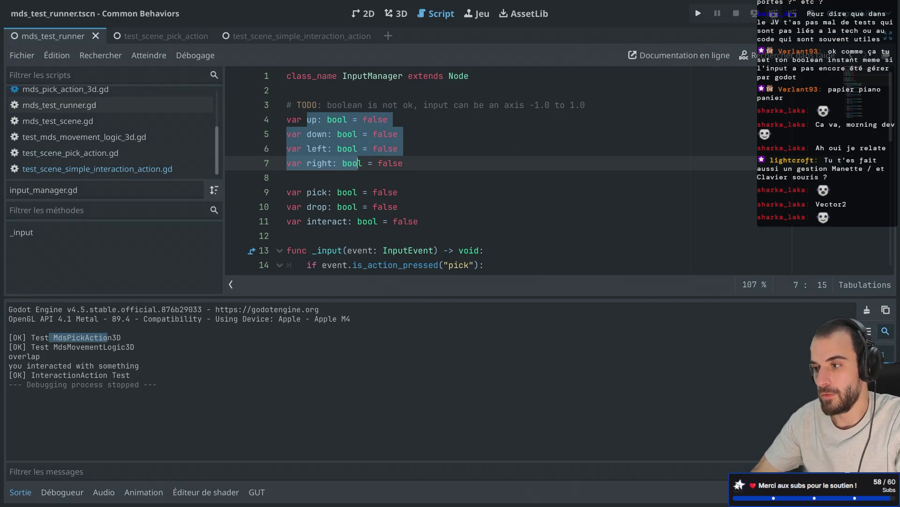
{"action": "left_click", "coordinate": [774, 14]}
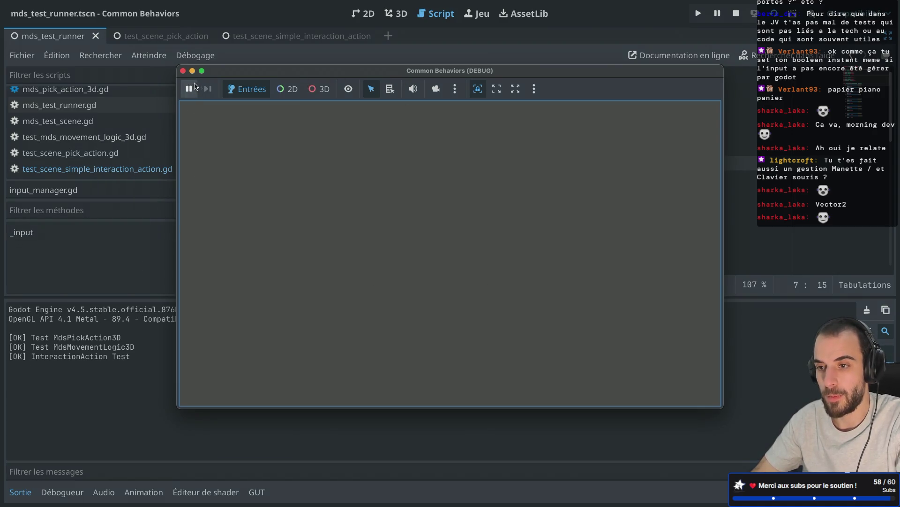
- Close the debug game window and expand the mdossan_behaviors addon and its pick folder
{"action": "left_click", "coordinate": [182, 71]}
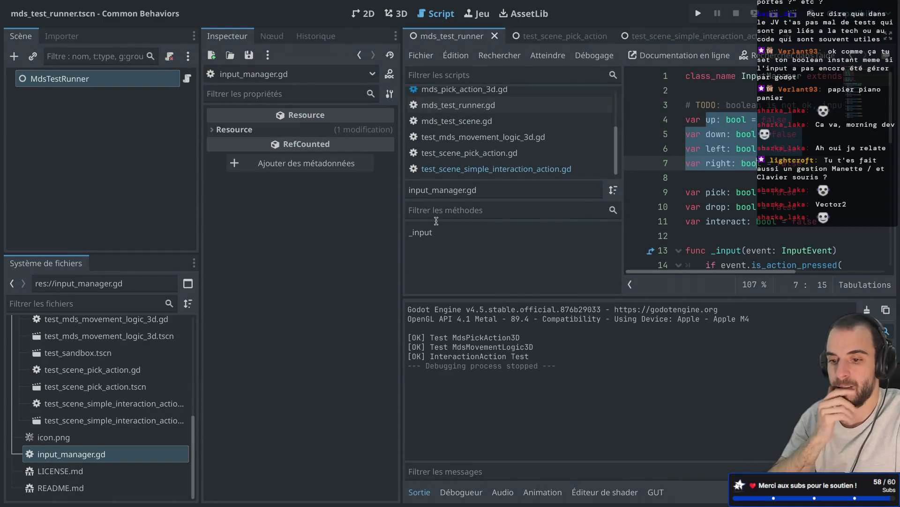
{"action": "scroll", "coordinate": [133, 388], "scroll_direction": "up", "scroll_amount": 15}
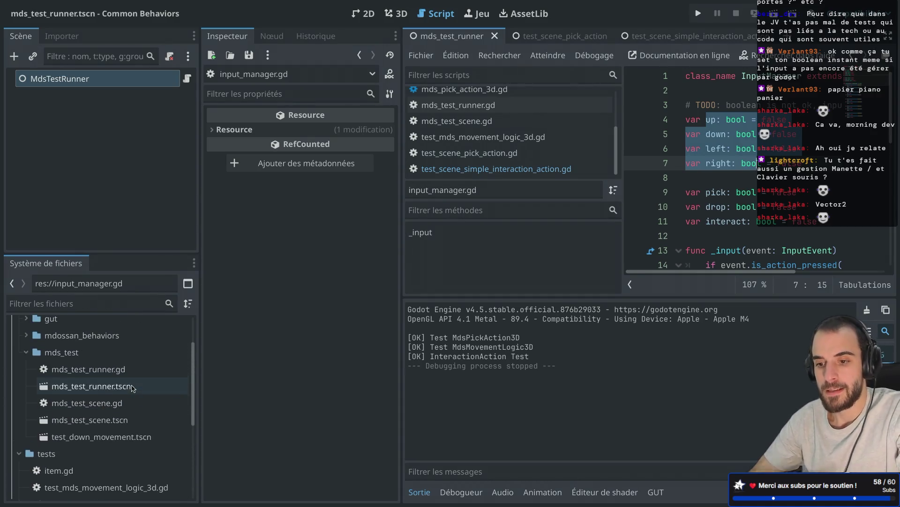
{"action": "left_click", "coordinate": [26, 387]}
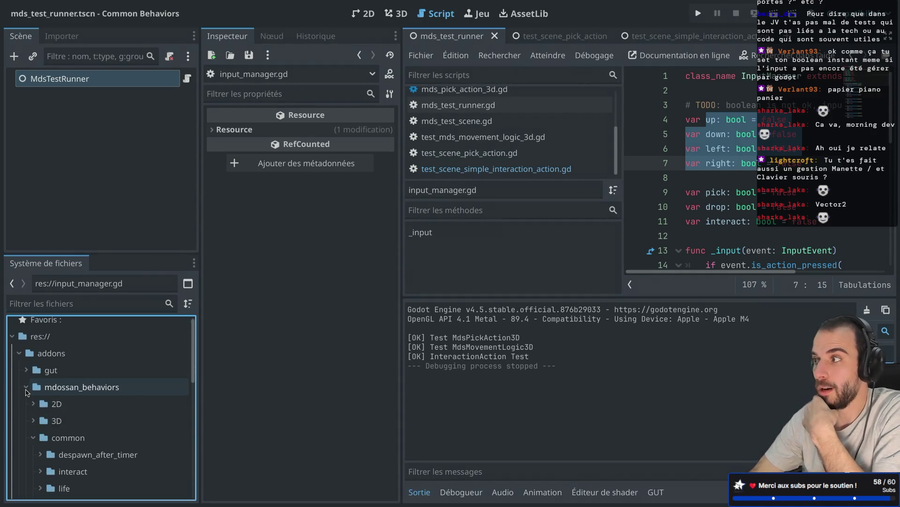
{"action": "scroll", "coordinate": [47, 404], "scroll_direction": "down", "scroll_amount": 3}
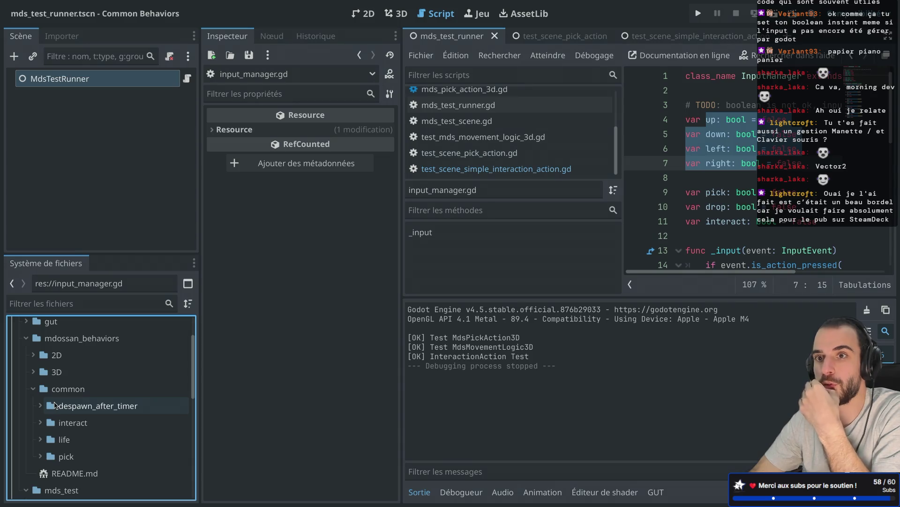
{"action": "scroll", "coordinate": [55, 406], "scroll_direction": "down", "scroll_amount": 1}
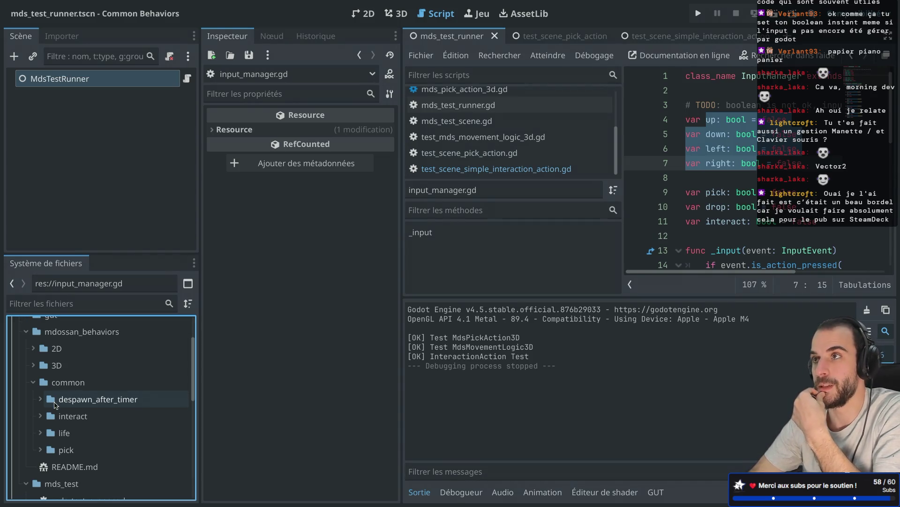
{"action": "scroll", "coordinate": [55, 404], "scroll_direction": "down", "scroll_amount": 3}
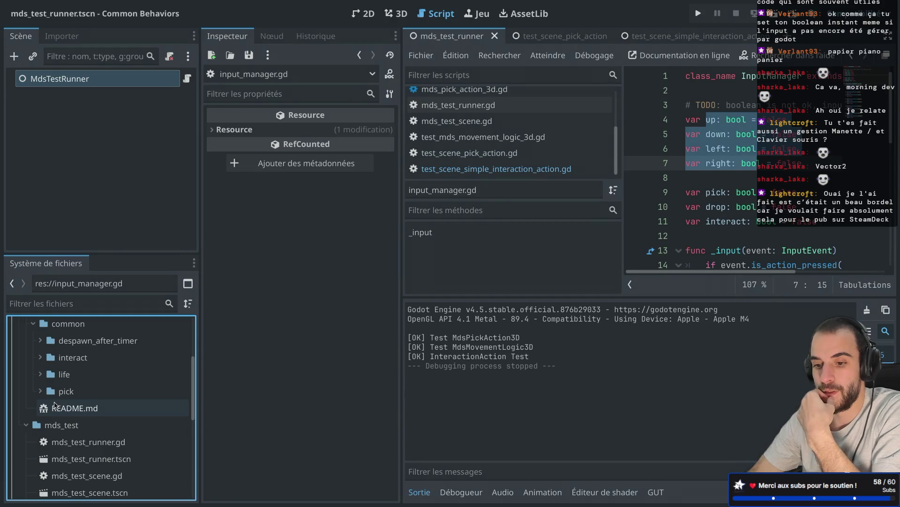
{"action": "left_click", "coordinate": [40, 392]}
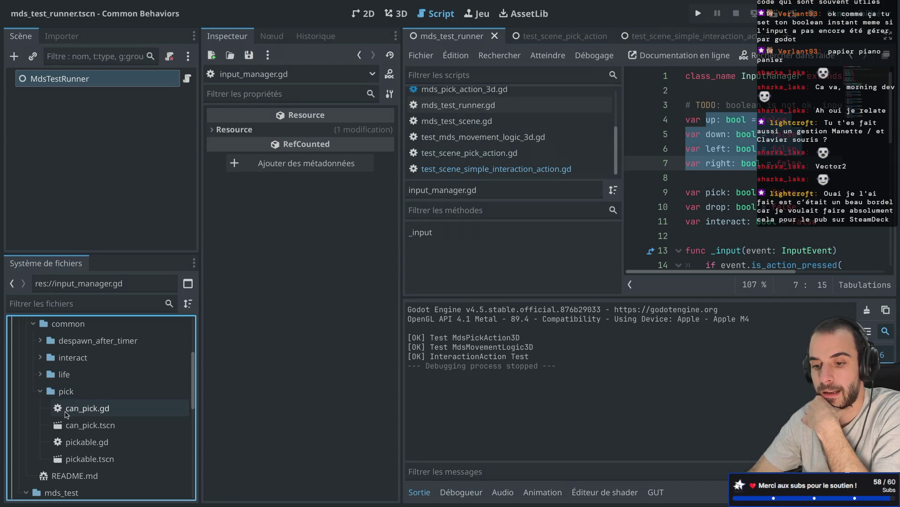
- Collapse the pick folder, re-expand the 3D common folder, and widen the FileSystem dock
{"action": "scroll", "coordinate": [54, 416], "scroll_direction": "up", "scroll_amount": 1}
{"action": "left_click", "coordinate": [41, 412]}
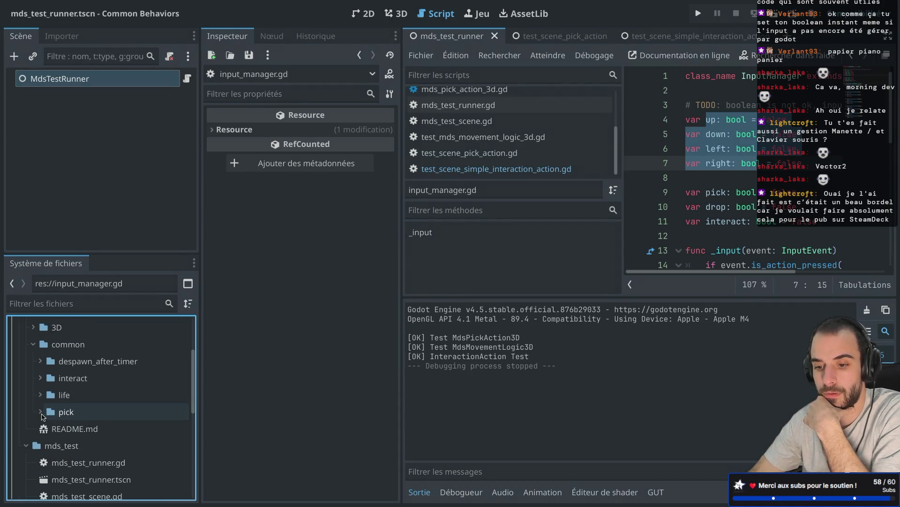
{"action": "left_click", "coordinate": [41, 412]}
{"action": "scroll", "coordinate": [65, 412], "scroll_direction": "down", "scroll_amount": 2}
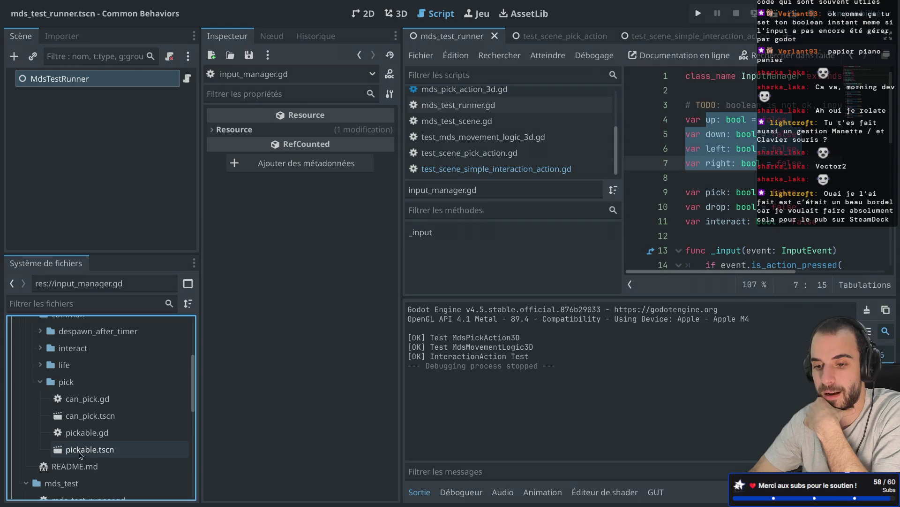
{"action": "left_click", "coordinate": [40, 382]}
{"action": "scroll", "coordinate": [40, 381], "scroll_direction": "up", "scroll_amount": 3}
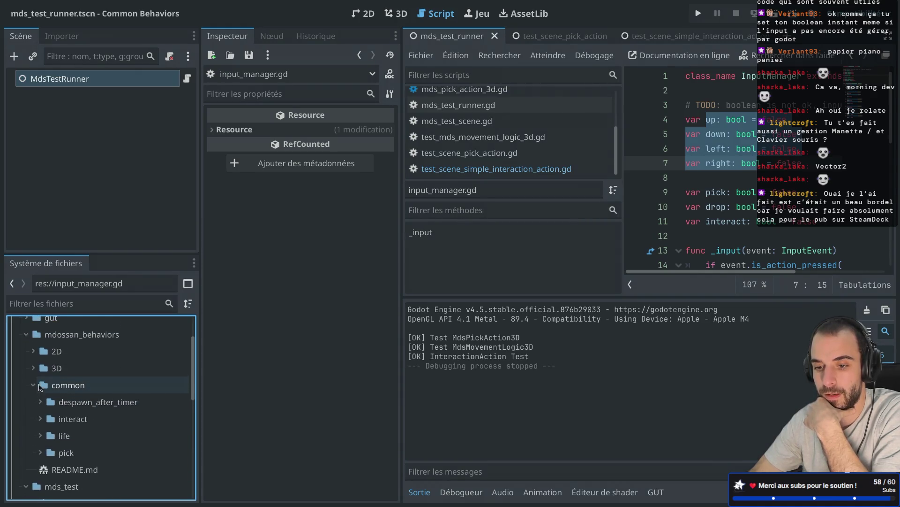
{"action": "left_click", "coordinate": [33, 385]}
{"action": "left_click", "coordinate": [33, 386]}
{"action": "scroll", "coordinate": [94, 403], "scroll_direction": "down", "scroll_amount": 5}
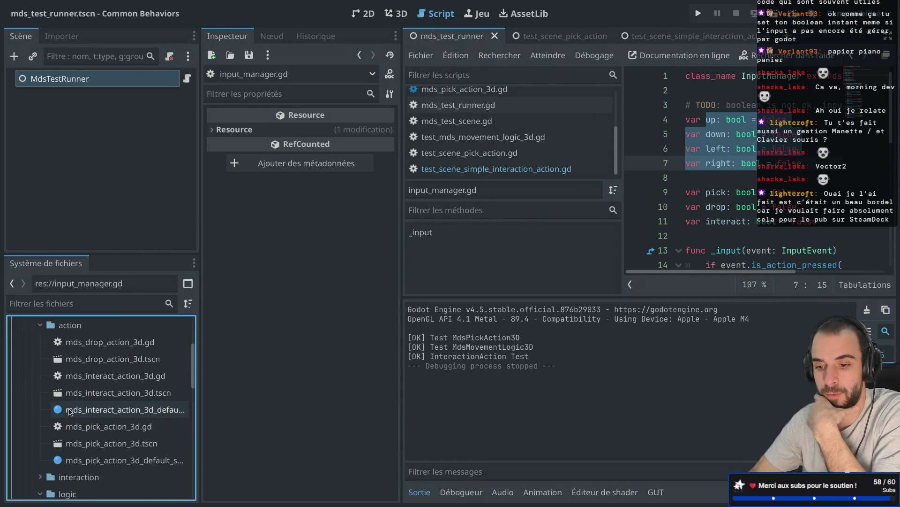
{"action": "left_click_drag", "start_coordinate": [200, 348], "coordinate": [258, 346]}
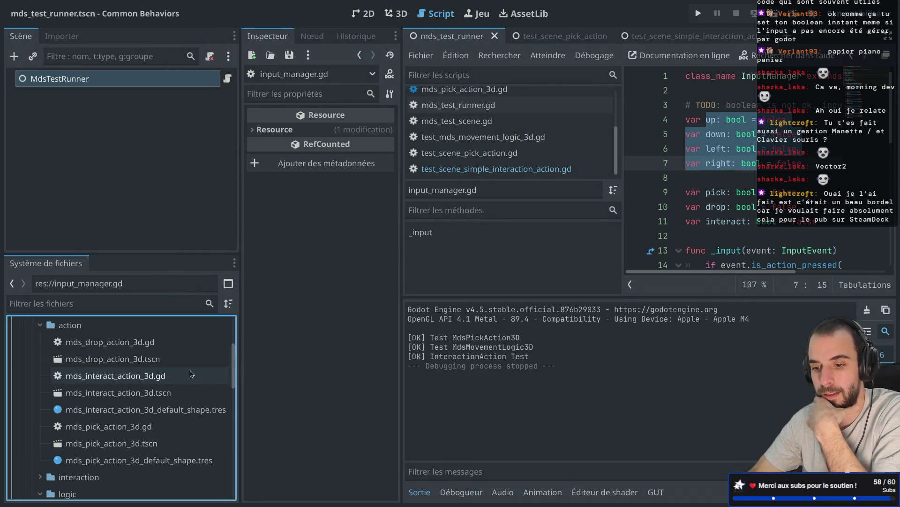
- Expand the interaction folder to show the mds_interaction_custom files
{"action": "scroll", "coordinate": [190, 374], "scroll_direction": "down", "scroll_amount": 2}
{"action": "scroll", "coordinate": [164, 371], "scroll_direction": "up", "scroll_amount": 2}
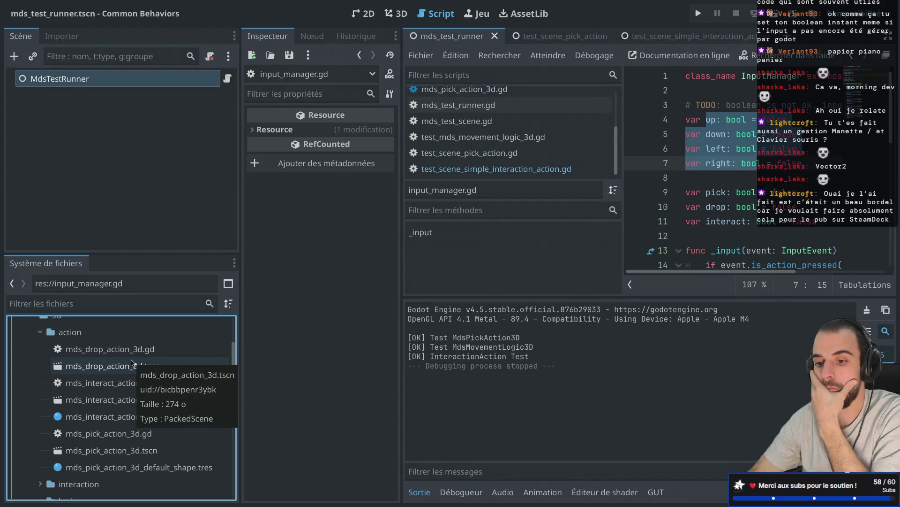
{"action": "scroll", "coordinate": [133, 363], "scroll_direction": "down", "scroll_amount": 4}
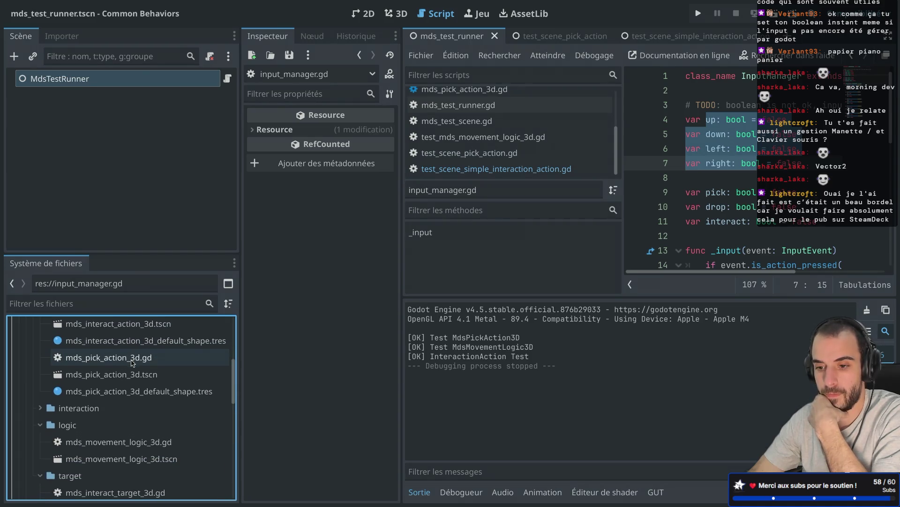
{"action": "scroll", "coordinate": [133, 362], "scroll_direction": "up", "scroll_amount": 5}
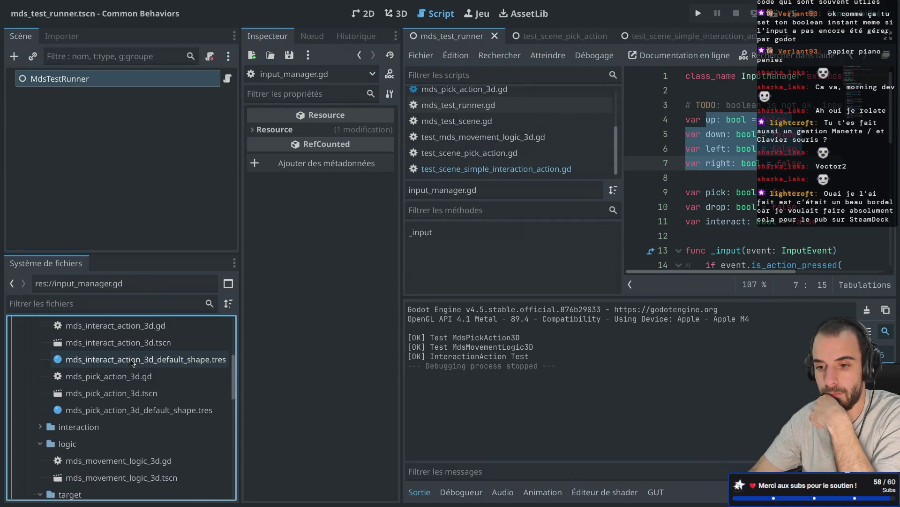
{"action": "scroll", "coordinate": [133, 363], "scroll_direction": "down", "scroll_amount": 5}
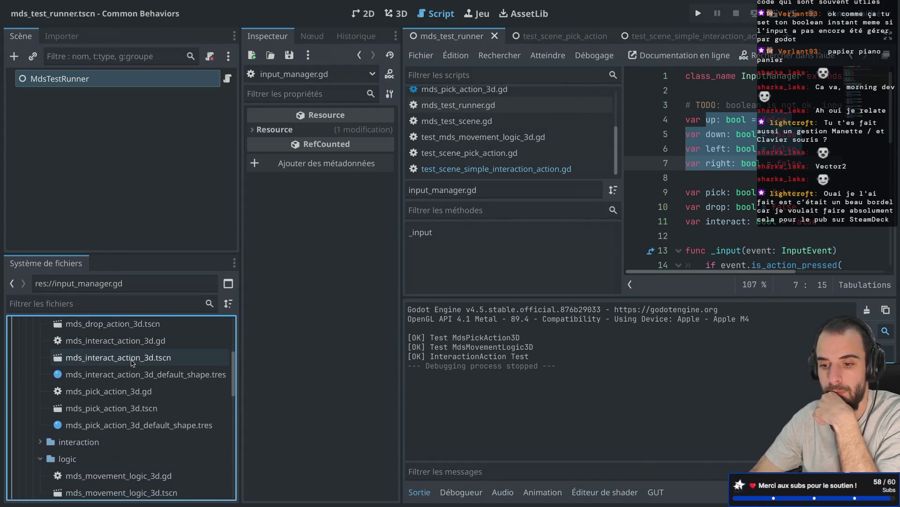
{"action": "left_click", "coordinate": [48, 406]}
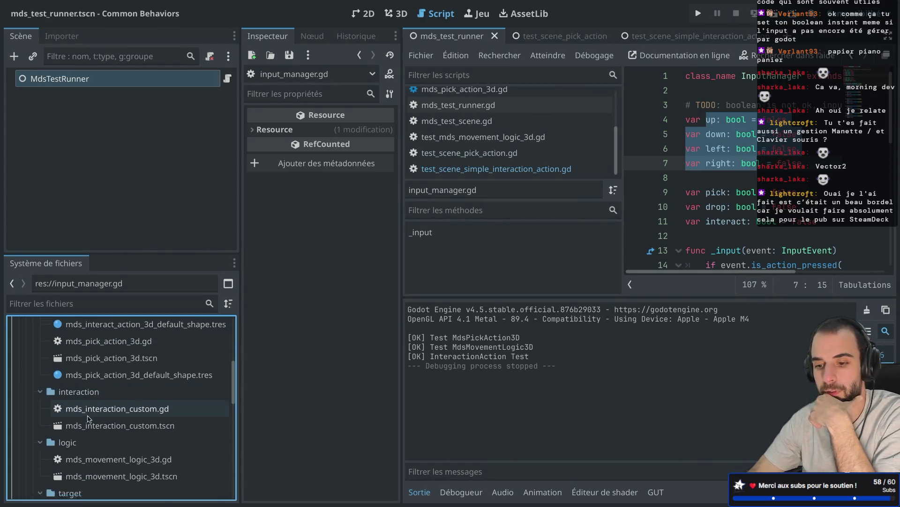
{"action": "scroll", "coordinate": [87, 417], "scroll_direction": "down", "scroll_amount": 2}
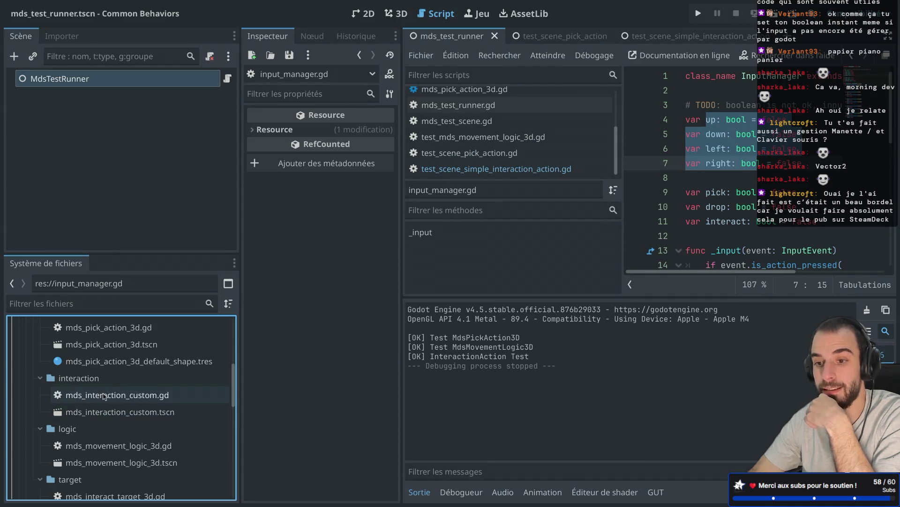
- Switch to the simple interaction test scene and select the MdsInteractionCustom node
{"action": "left_click", "coordinate": [689, 36]}
{"action": "scroll", "coordinate": [94, 188], "scroll_direction": "down", "scroll_amount": 2}
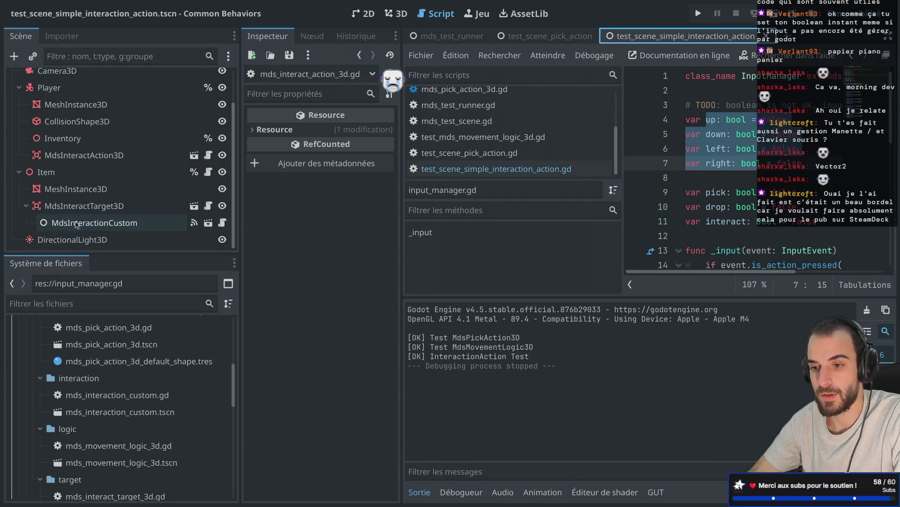
{"action": "left_click", "coordinate": [97, 230]}
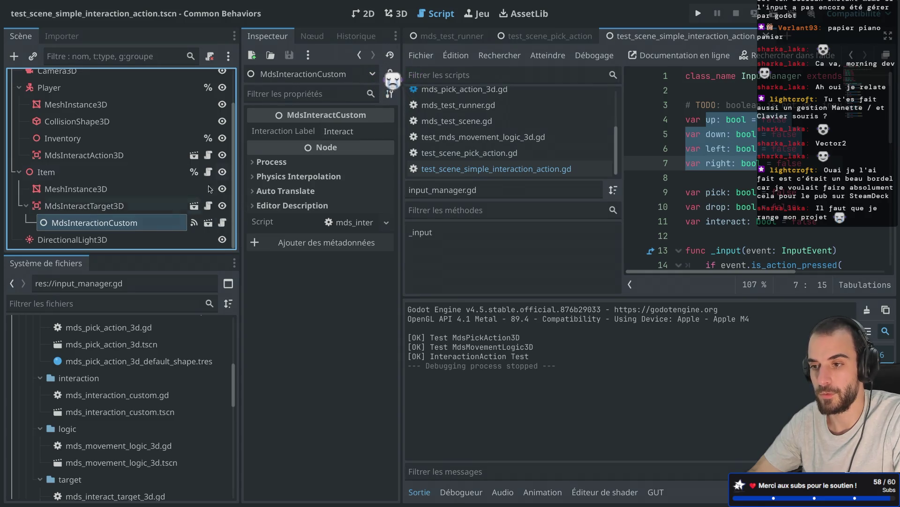
- Check its interacting signal connects to move_up, then open the addon's README.md
{"action": "left_click", "coordinate": [311, 37]}
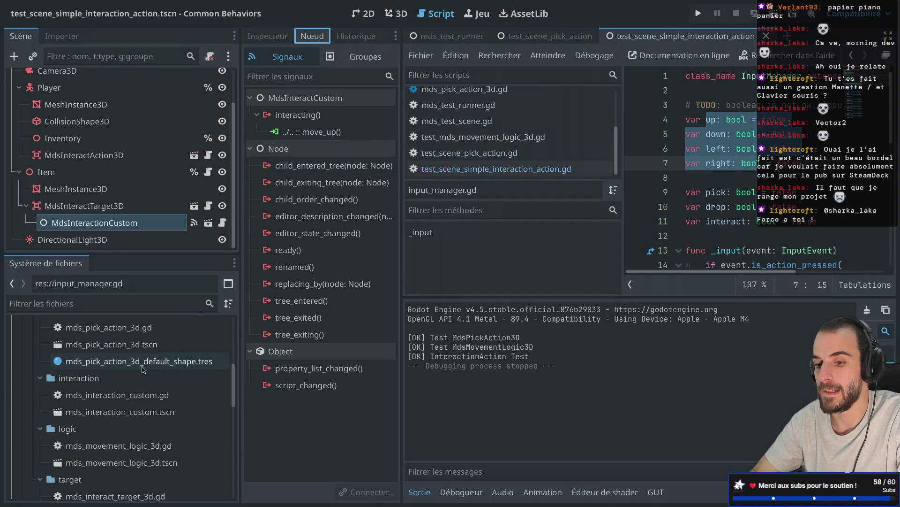
{"action": "scroll", "coordinate": [143, 369], "scroll_direction": "down", "scroll_amount": 5}
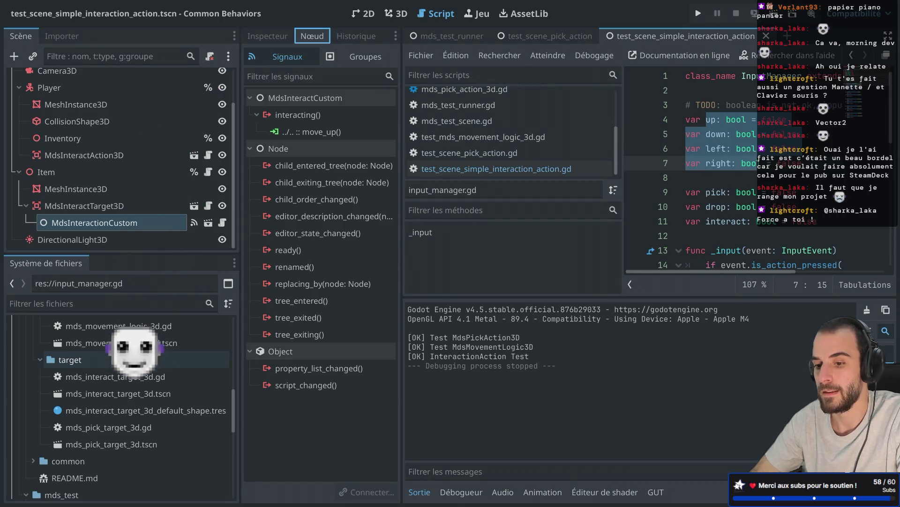
{"action": "double_click", "coordinate": [70, 464]}
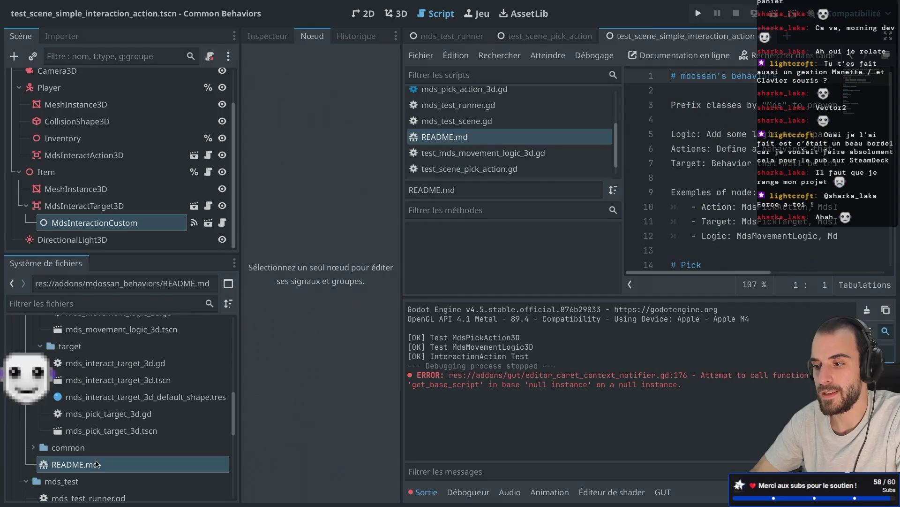
- Make the README fill the editor, collapse Output, and highlight MdsJump and MdsGravity
{"action": "key", "text": "ctrl+shift+F11"}
{"action": "scroll", "coordinate": [476, 199], "scroll_direction": "down", "scroll_amount": 5}
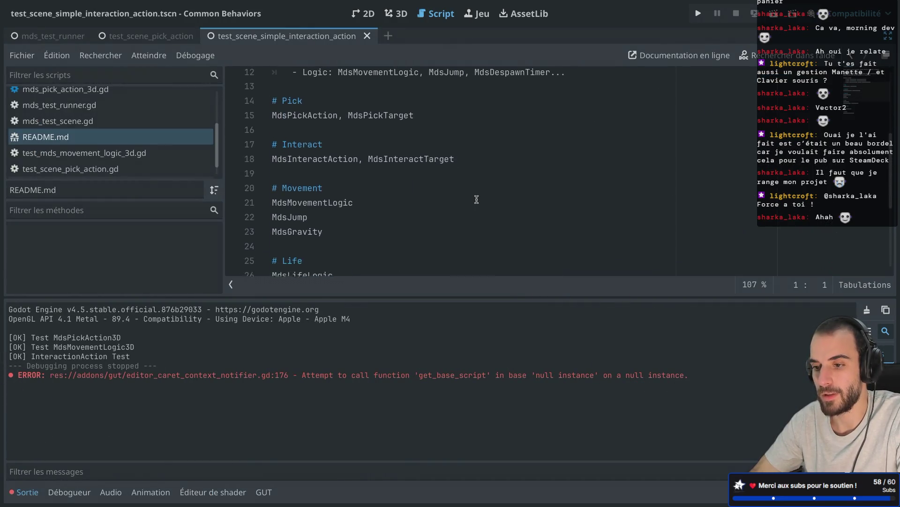
{"action": "scroll", "coordinate": [476, 199], "scroll_direction": "up", "scroll_amount": 2}
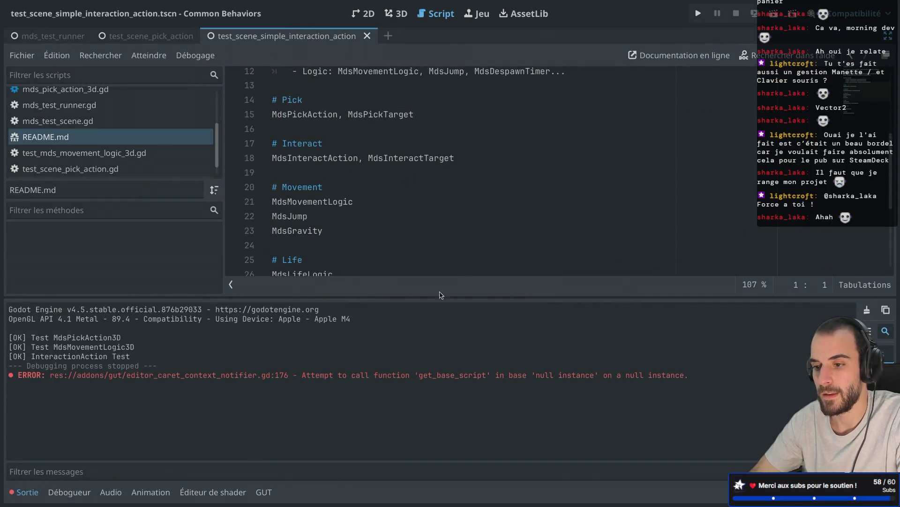
{"action": "left_click", "coordinate": [27, 492]}
{"action": "double_click", "coordinate": [286, 251]}
{"action": "double_click", "coordinate": [298, 268]}
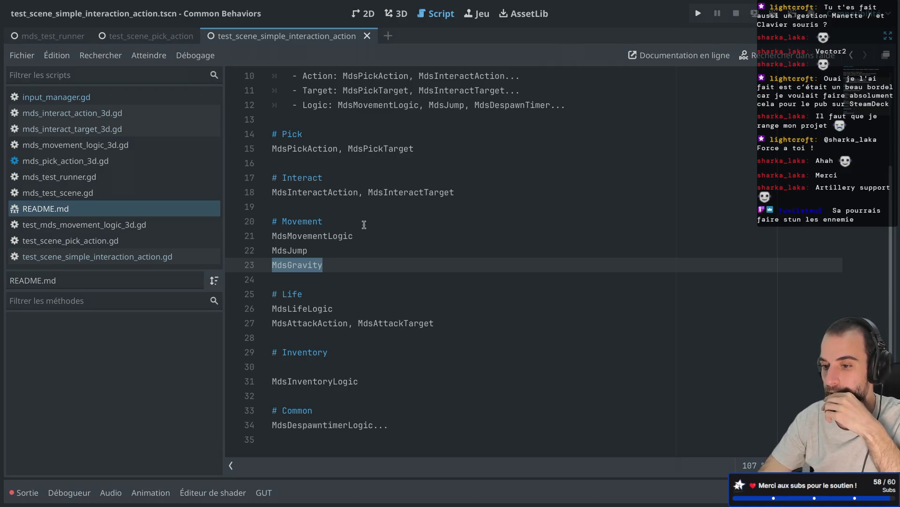
- Re-highlight MdsJump on line 22 and MdsGravity on line 23, then restore the side docks
{"action": "scroll", "coordinate": [364, 224], "scroll_direction": "up", "scroll_amount": 1}
{"action": "scroll", "coordinate": [364, 224], "scroll_direction": "down", "scroll_amount": 1}
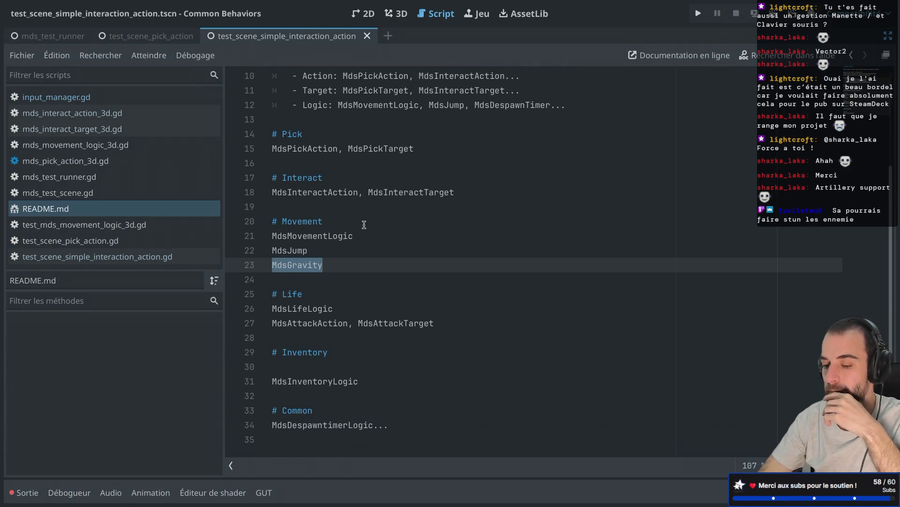
{"action": "left_click", "coordinate": [297, 252]}
{"action": "double_click", "coordinate": [296, 252]}
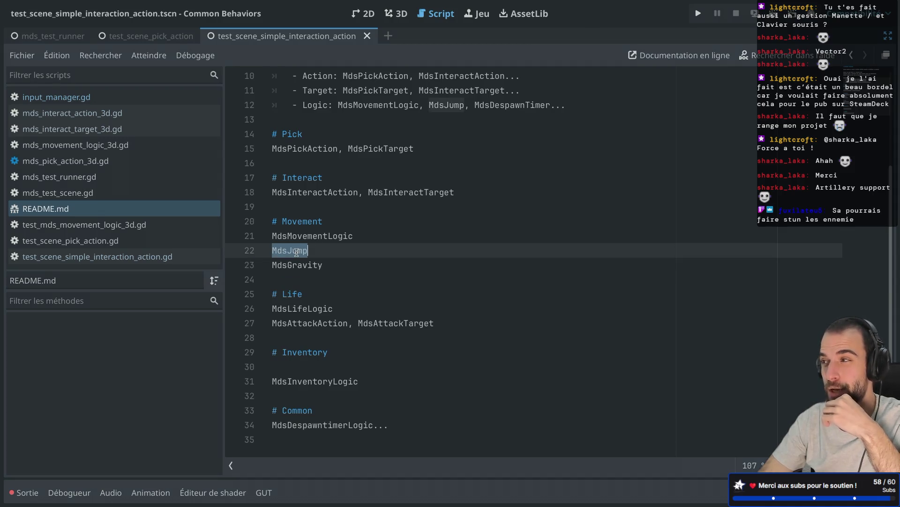
{"action": "double_click", "coordinate": [300, 265]}
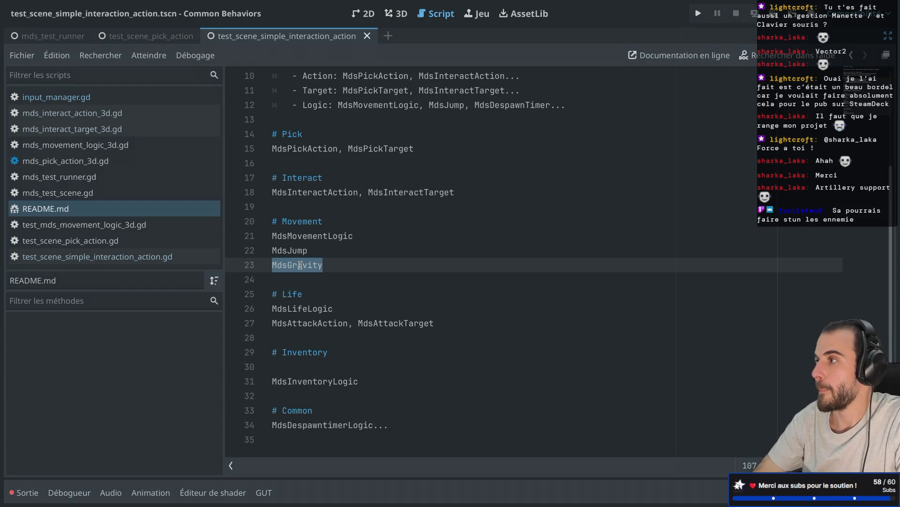
{"action": "key", "text": "ctrl+shift+F11"}
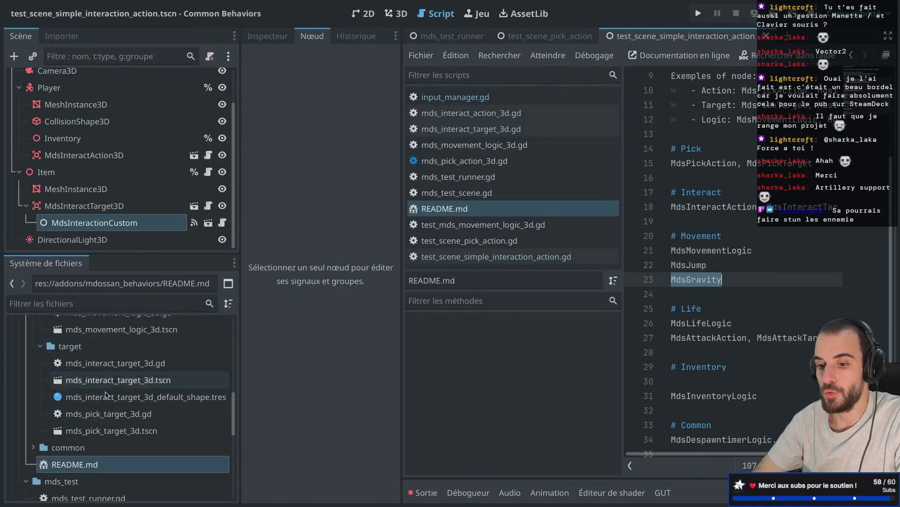
- Duplicate test_scene_simple_interaction_action.tscn from the FileSystem dock
{"action": "scroll", "coordinate": [98, 420], "scroll_direction": "down", "scroll_amount": 2}
{"action": "scroll", "coordinate": [99, 420], "scroll_direction": "up", "scroll_amount": 3}
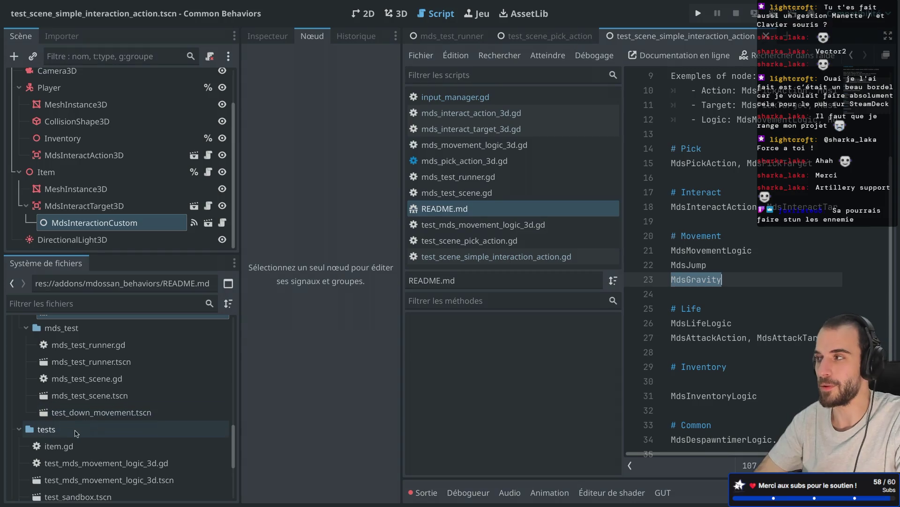
{"action": "scroll", "coordinate": [66, 446], "scroll_direction": "down", "scroll_amount": 5}
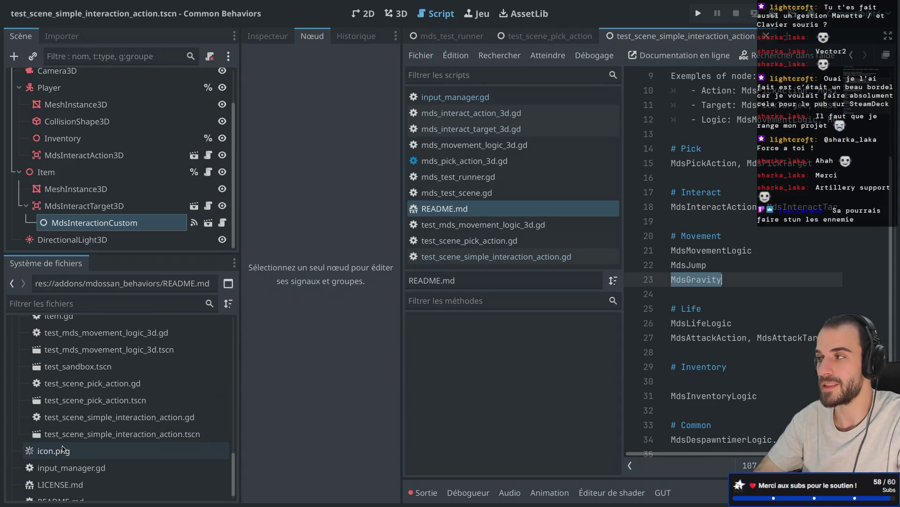
{"action": "left_click", "coordinate": [92, 439]}
{"action": "right_click", "coordinate": [86, 440]}
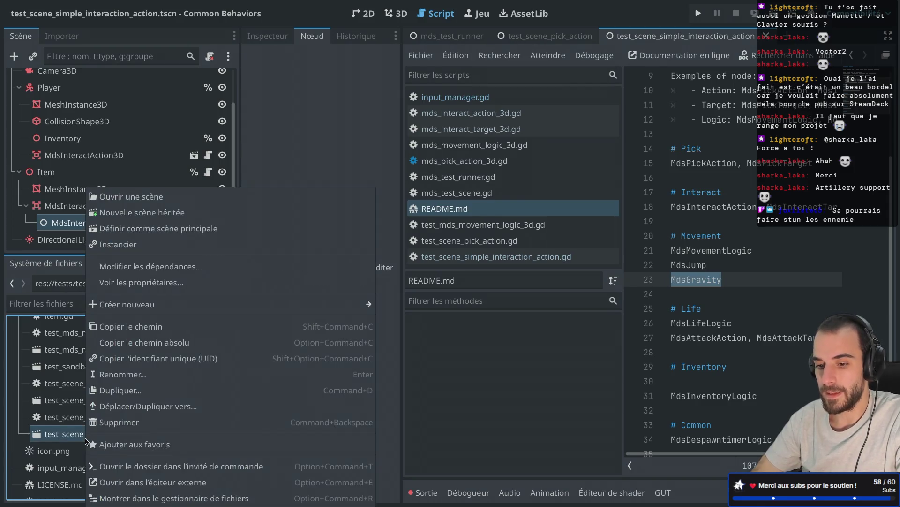
{"action": "left_click", "coordinate": [127, 391]}
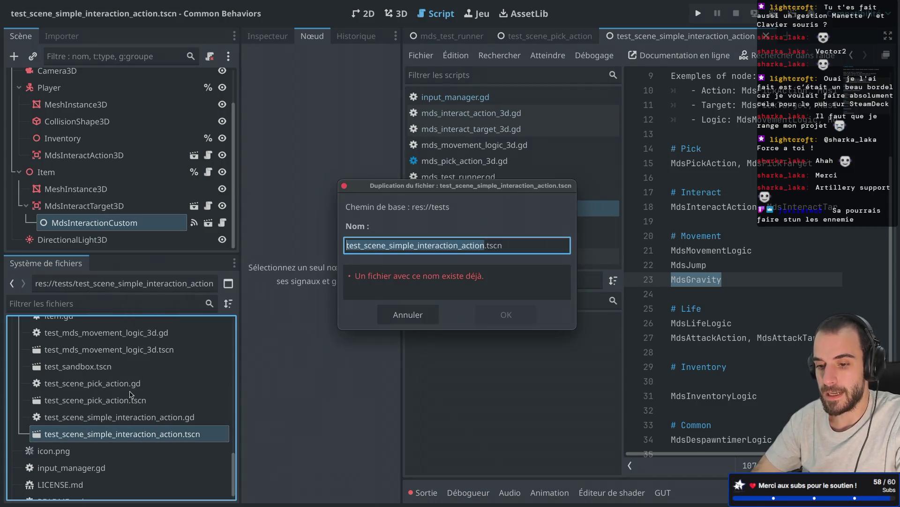
- Name the duplicate test_scene_throw_item.tscn and confirm it
{"action": "left_click", "coordinate": [469, 245]}
{"action": "left_click_drag", "start_coordinate": [484, 245], "coordinate": [396, 244]}
{"action": "key", "text": "BackSpace"}
{"action": "key", "text": "BackSpace"}
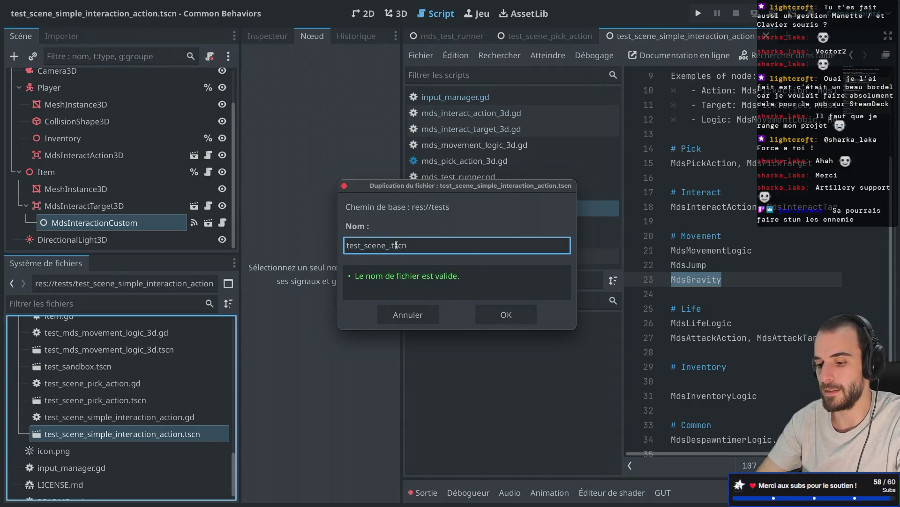
{"action": "type", "text": "th"}
{"action": "type", "text": "row_ob"}
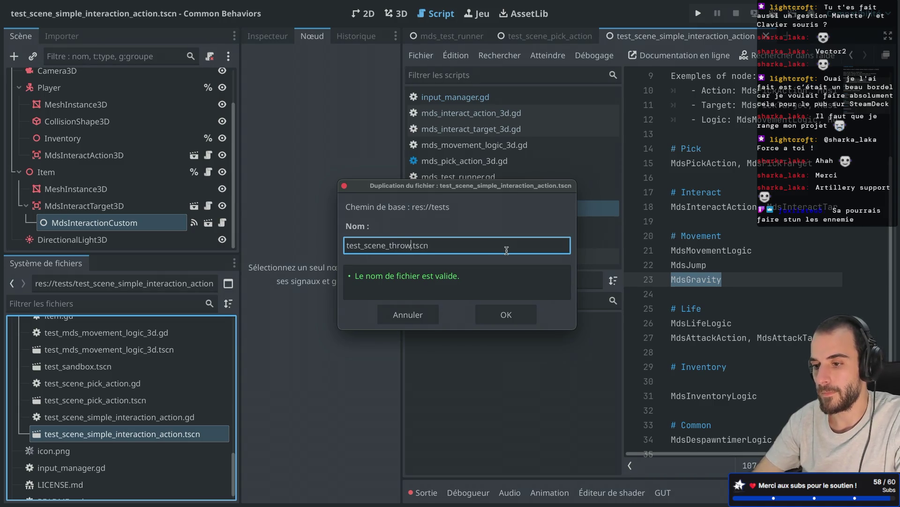
{"action": "type", "text": "ject"}
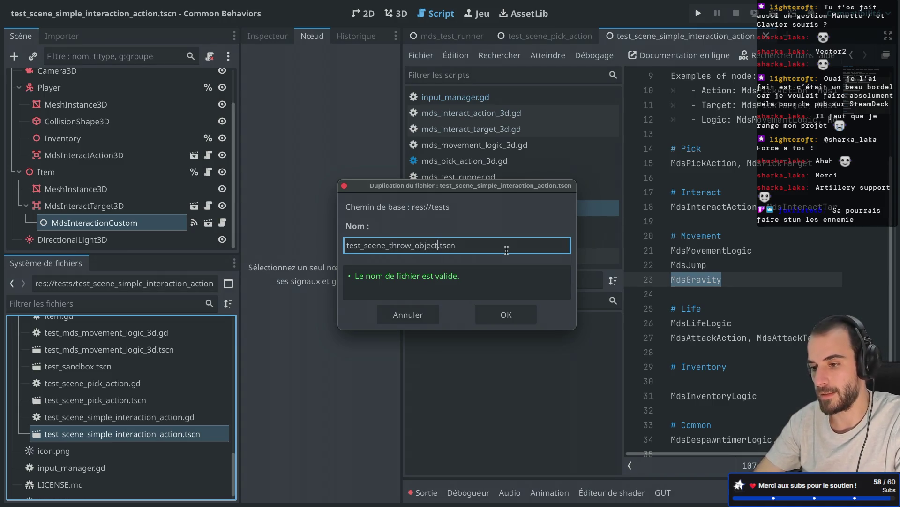
{"action": "key", "text": "BackSpace"}
{"action": "key", "text": "BackSpace"}
{"action": "key", "text": "BackSpace"}
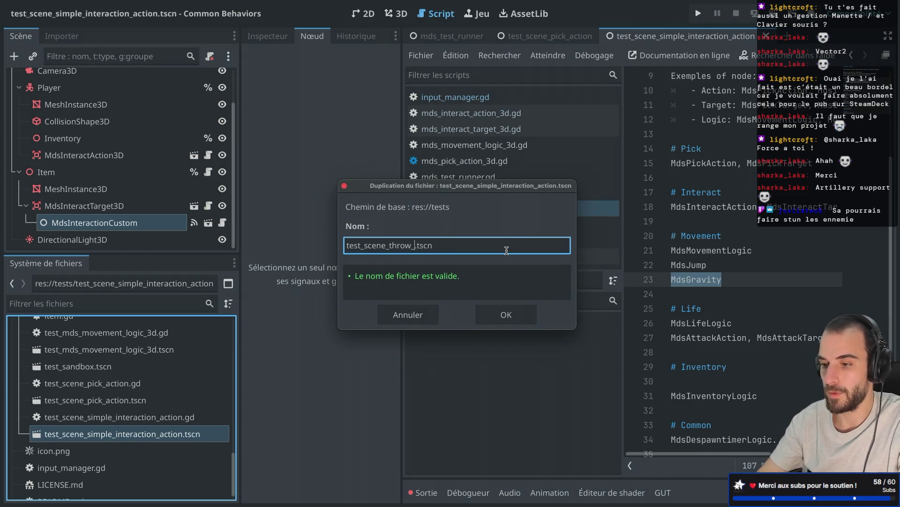
{"action": "type", "text": "item"}
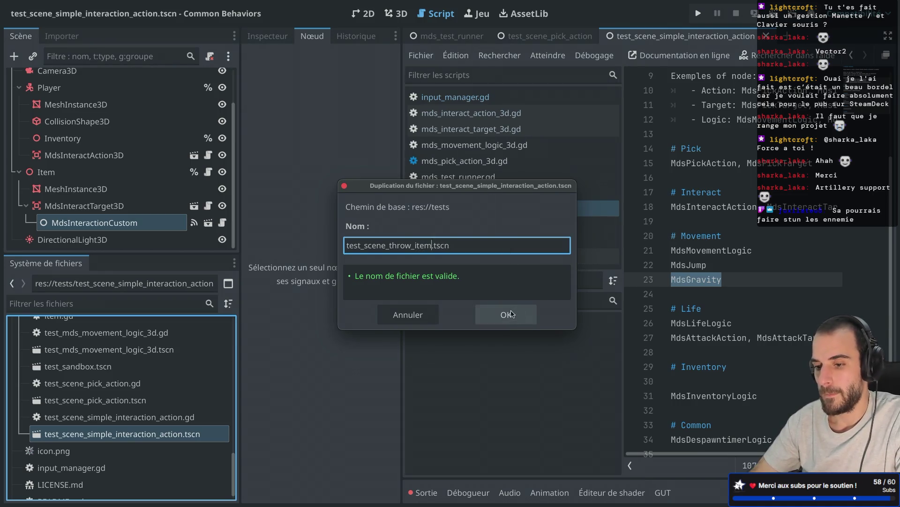
{"action": "left_click", "coordinate": [506, 314]}
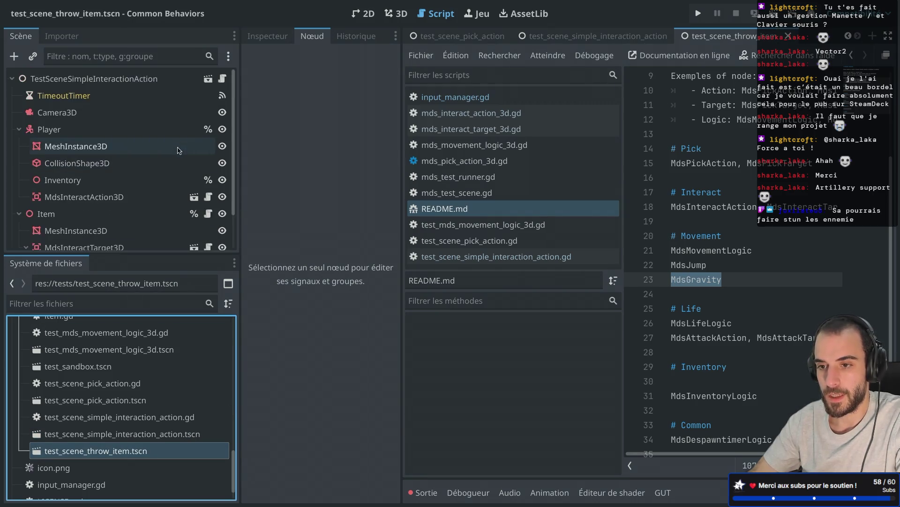
- Replace the root node's old script with a new test_scene_throw_item.gd script
{"action": "left_click", "coordinate": [183, 79]}
{"action": "right_click", "coordinate": [172, 83]}
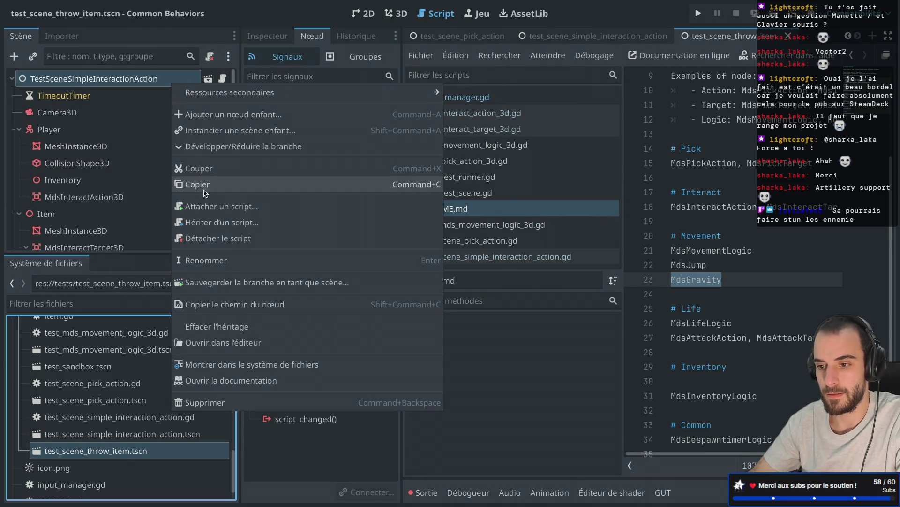
{"action": "left_click", "coordinate": [216, 238]}
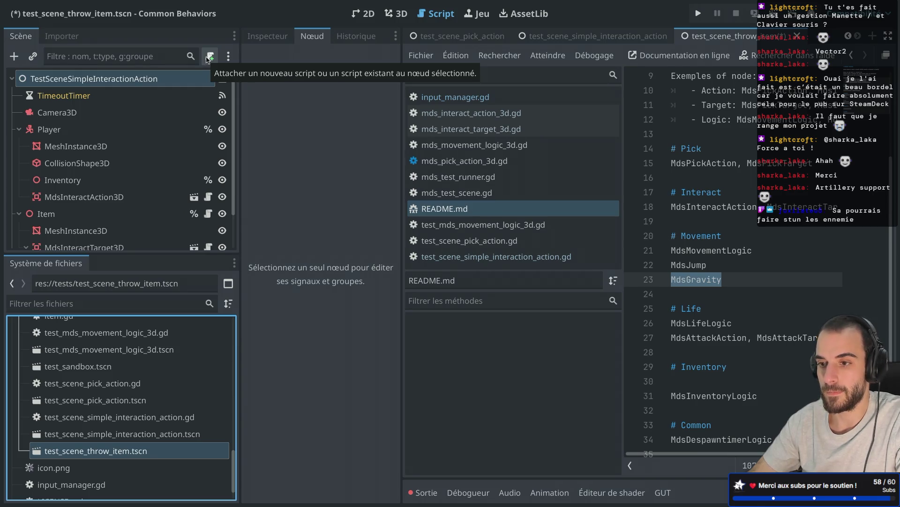
{"action": "left_click", "coordinate": [208, 57]}
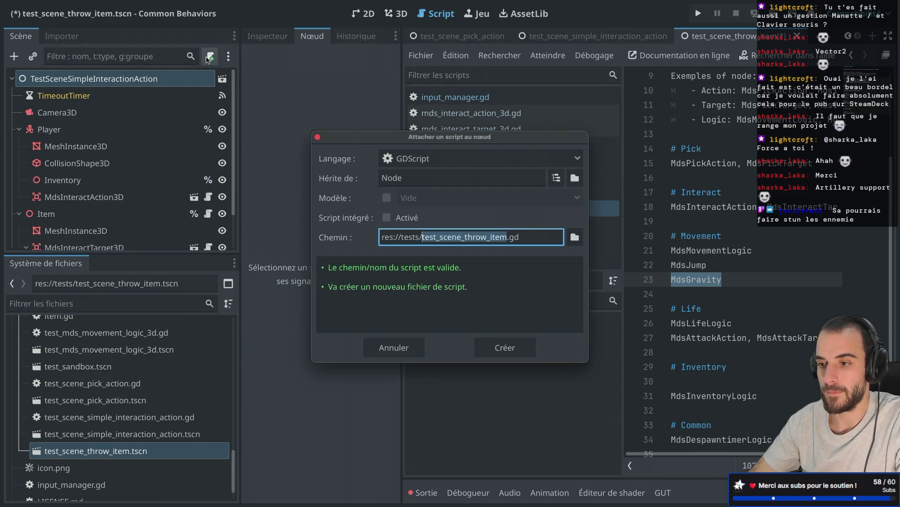
{"action": "left_click", "coordinate": [498, 352]}
- Show the scene in a widened 3D view, collapse MdsInteractTarget3D, and select the Item node
{"action": "left_click", "coordinate": [396, 13]}
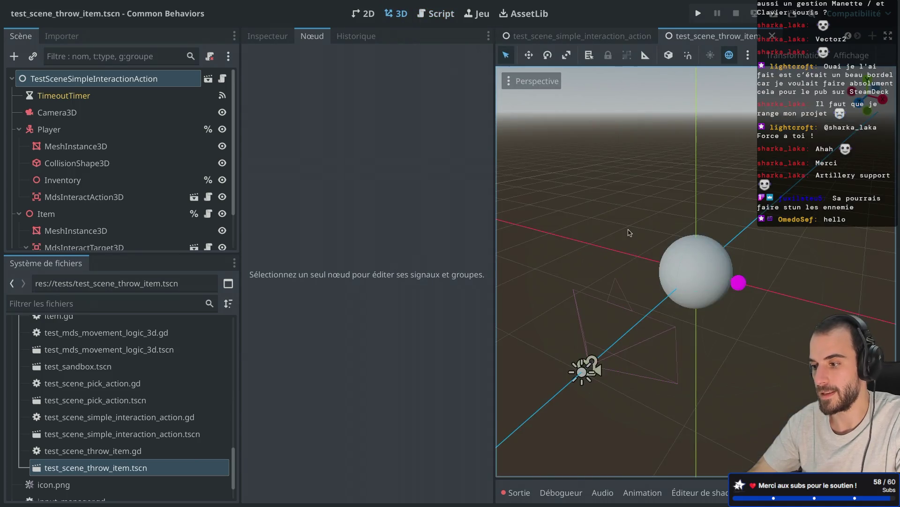
{"action": "scroll", "coordinate": [630, 232], "scroll_direction": "up", "scroll_amount": 3}
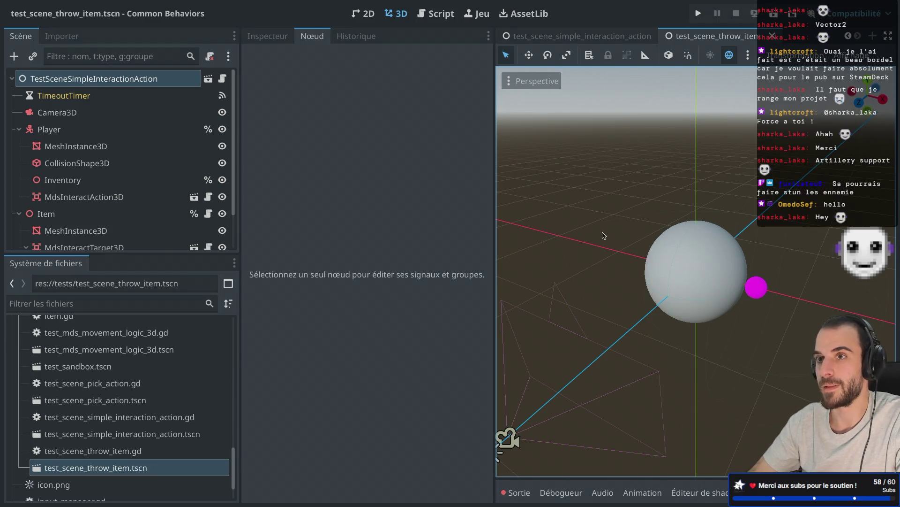
{"action": "mouse_move", "coordinate": [683, 251]}
{"action": "left_mouse_down"}
{"action": "mouse_move", "coordinate": [697, 255]}
{"action": "mouse_move", "coordinate": [647, 255]}
{"action": "left_mouse_up"}
{"action": "left_click_drag", "start_coordinate": [494, 202], "coordinate": [381, 209]}
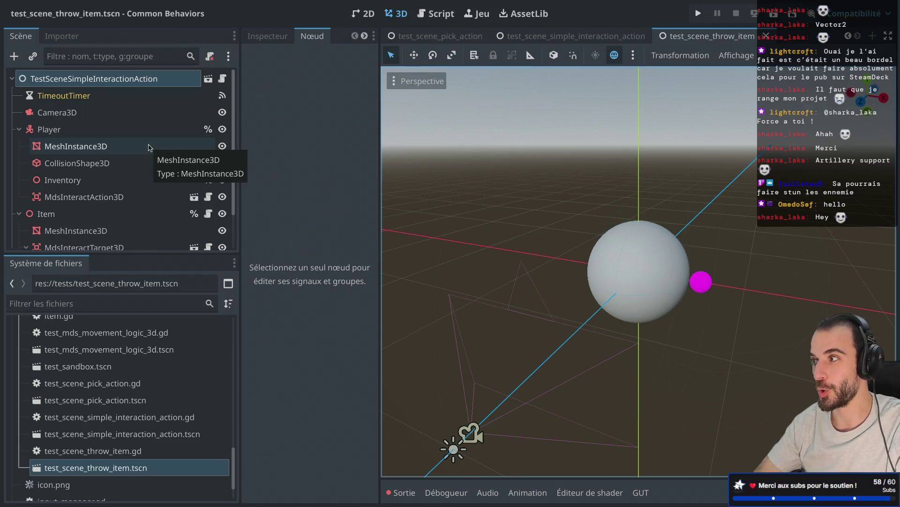
{"action": "scroll", "coordinate": [104, 137], "scroll_direction": "down", "scroll_amount": 2}
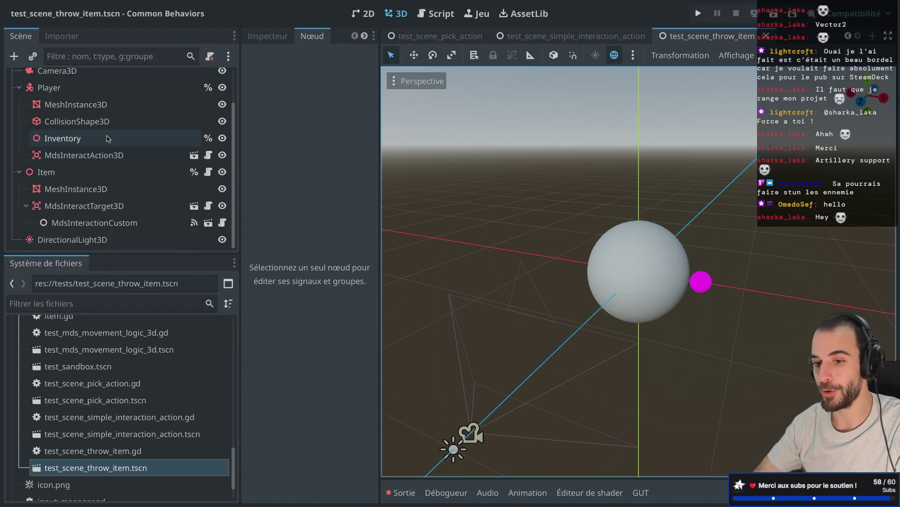
{"action": "left_click", "coordinate": [26, 205]}
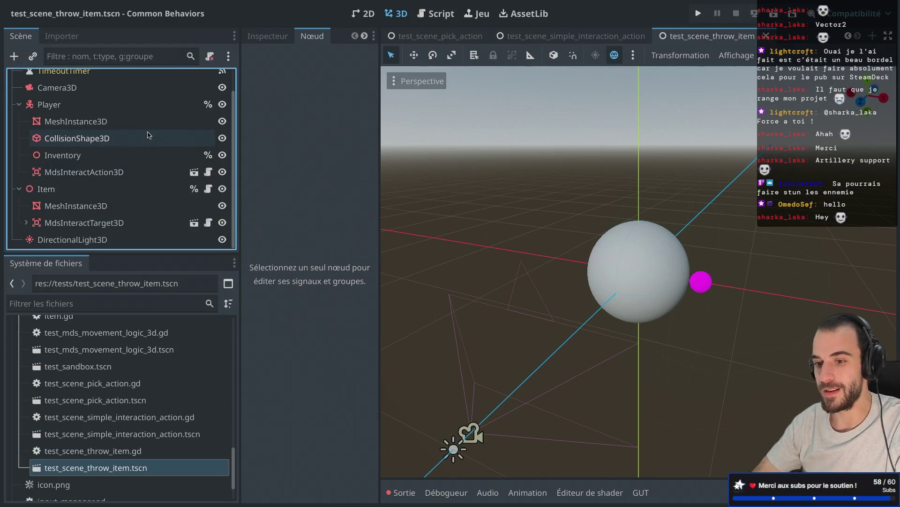
{"action": "left_click", "coordinate": [56, 197]}
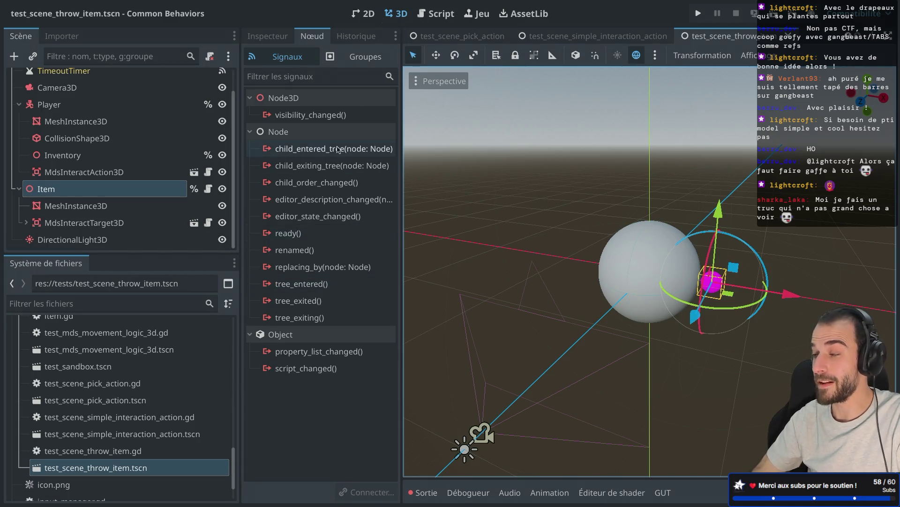
{"action": "mouse_move", "coordinate": [338, 149]}
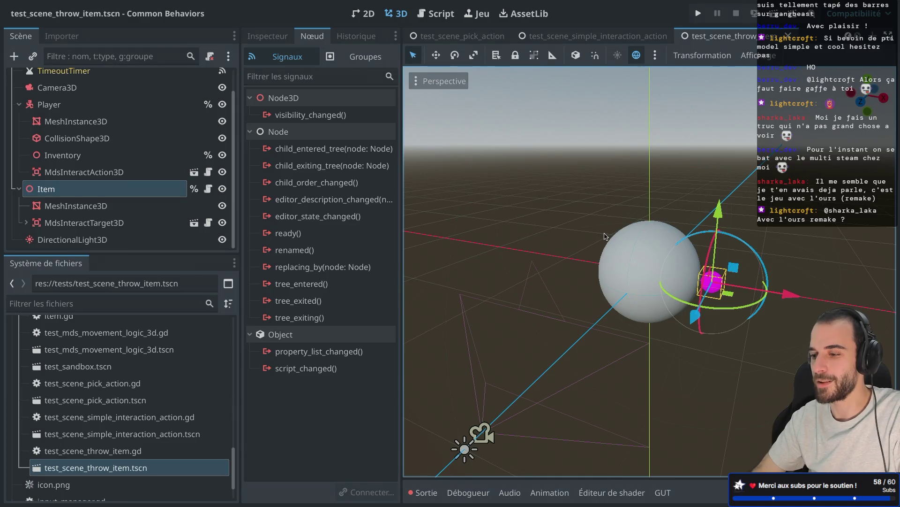
{"action": "left_click_drag", "start_coordinate": [604, 236], "coordinate": [604, 236]}
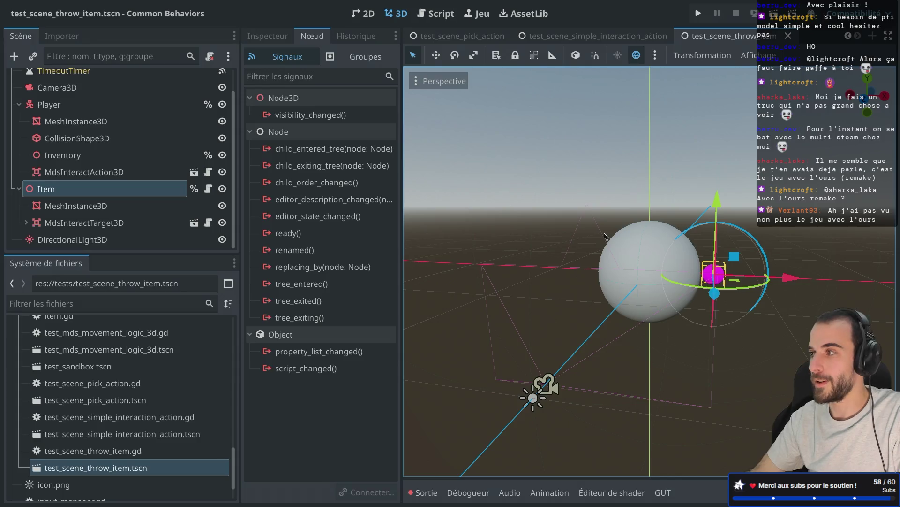
- Search Google in Safari for 'celeste new season itch' and check the CELESTE Classic result
{"action": "key", "text": "super+Tab"}
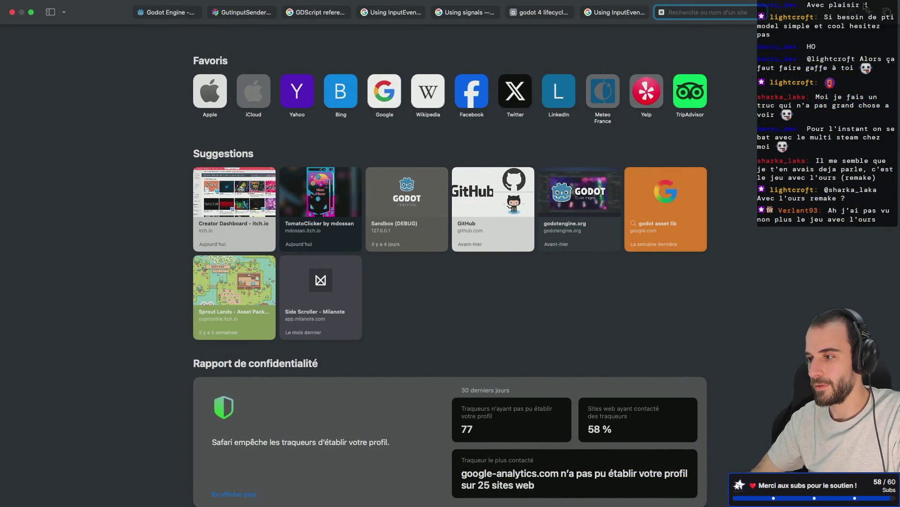
{"action": "type", "text": "cele"}
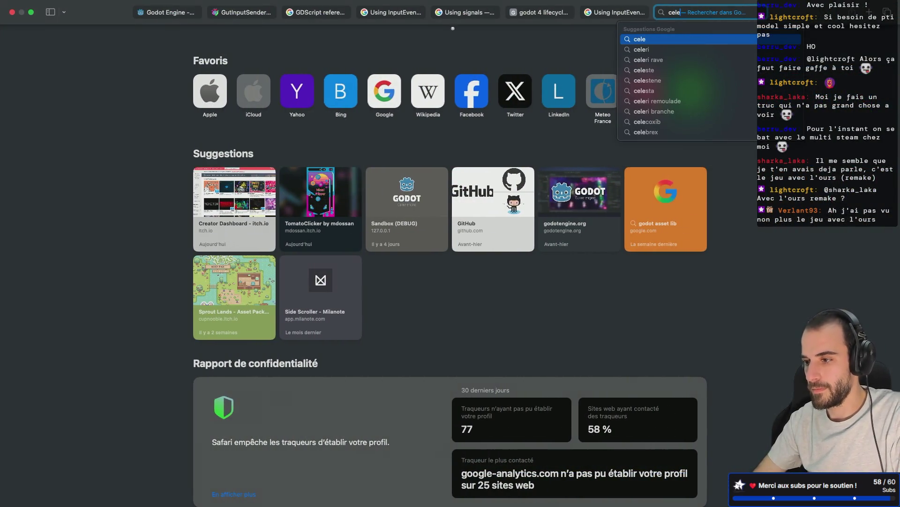
{"action": "type", "text": "ste"}
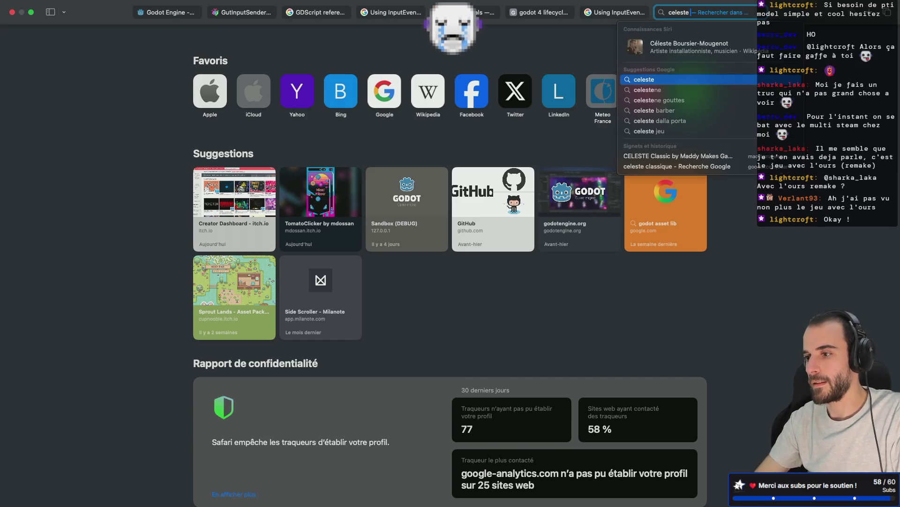
{"action": "type", "text": " new season"}
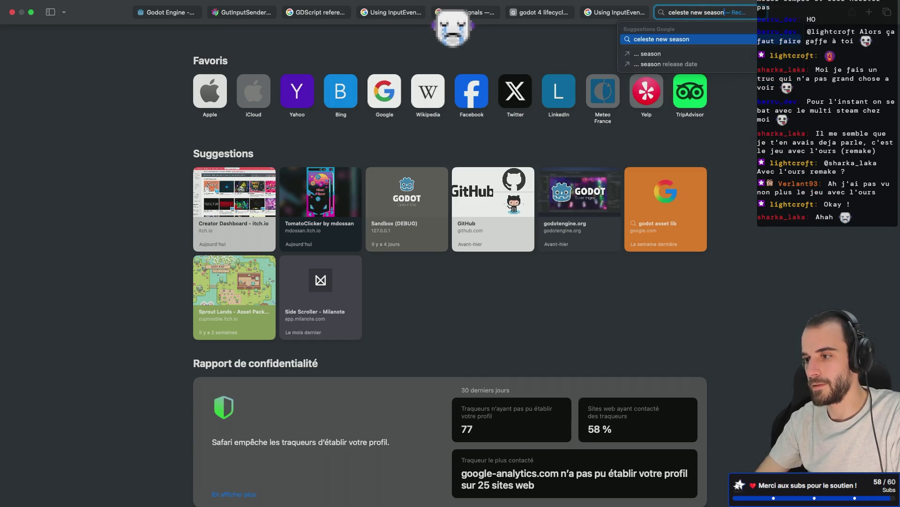
{"action": "type", "text": " itch"}
{"action": "key", "text": "Return"}
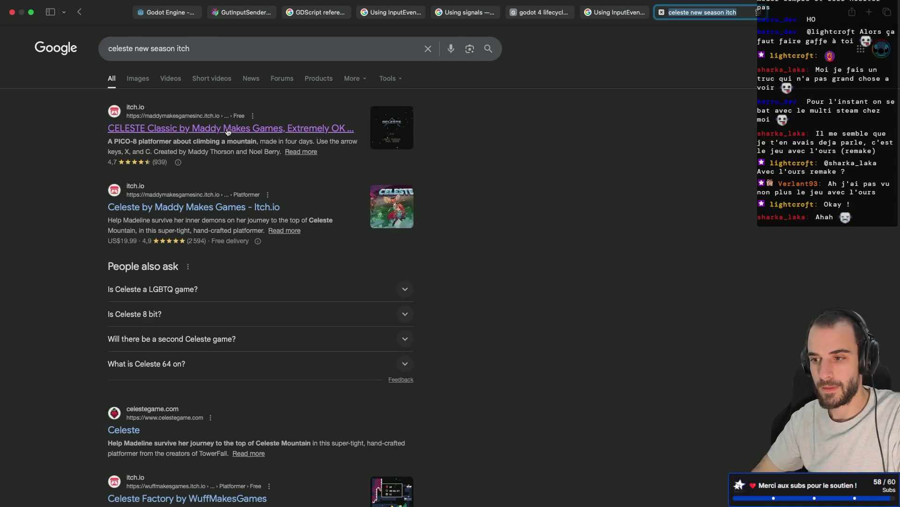
{"action": "left_click", "coordinate": [228, 132]}
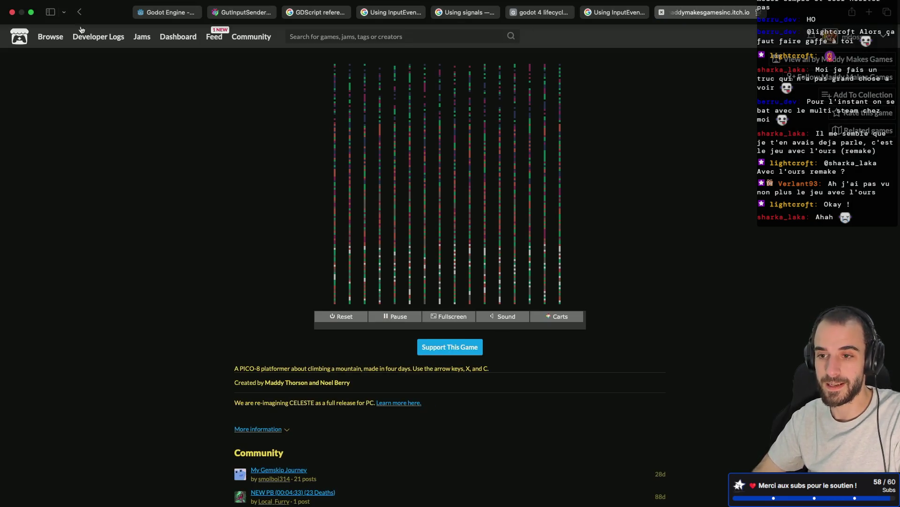
{"action": "left_click", "coordinate": [79, 12]}
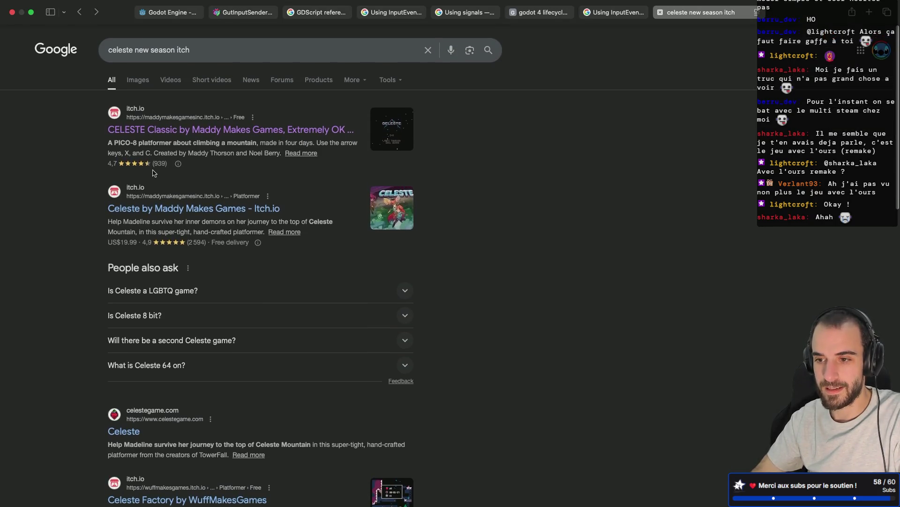
- Search 'new season itch' instead and open the New Season itch.io game page
{"action": "double_click", "coordinate": [120, 48]}
{"action": "key", "text": "BackSpace"}
{"action": "key", "text": "Return"}
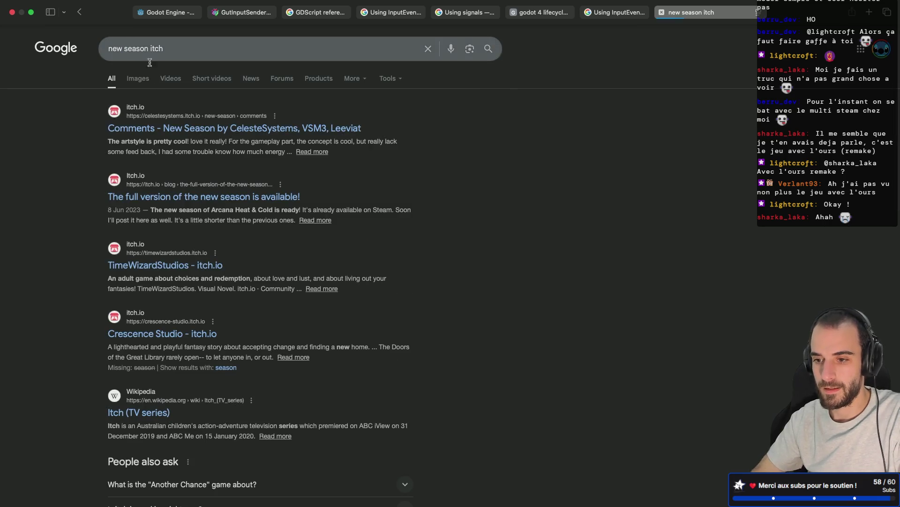
{"action": "left_click", "coordinate": [192, 136]}
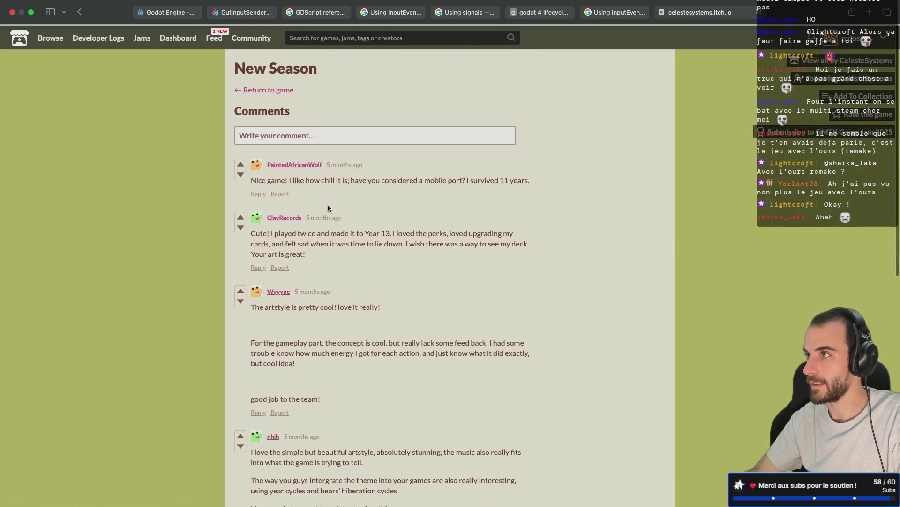
{"action": "left_click", "coordinate": [272, 90]}
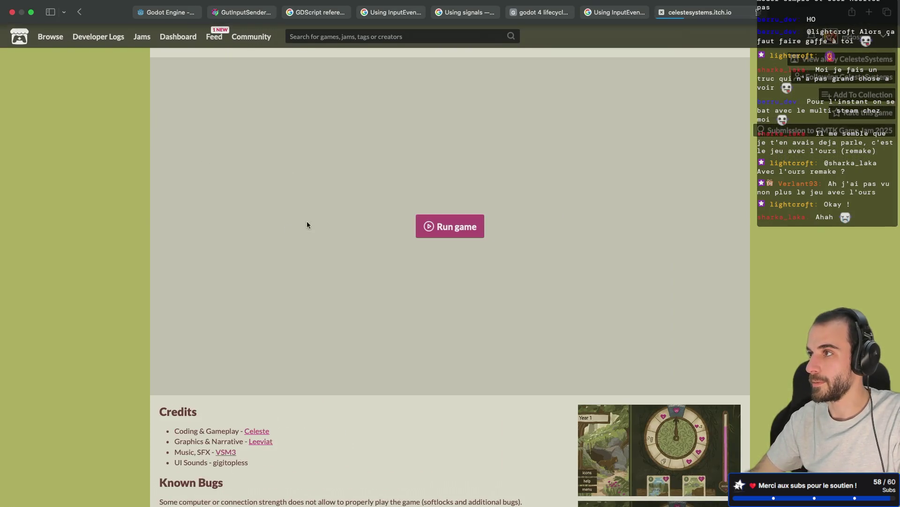
- Start the bear card game, skip the tutorial, and choose the GET BETTER CARDS upgrade
{"action": "left_click", "coordinate": [442, 237]}
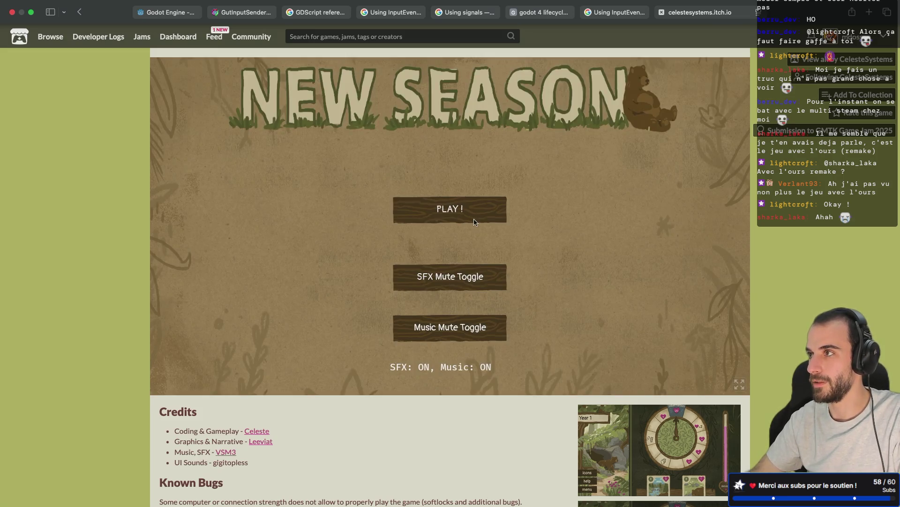
{"action": "left_click", "coordinate": [479, 217]}
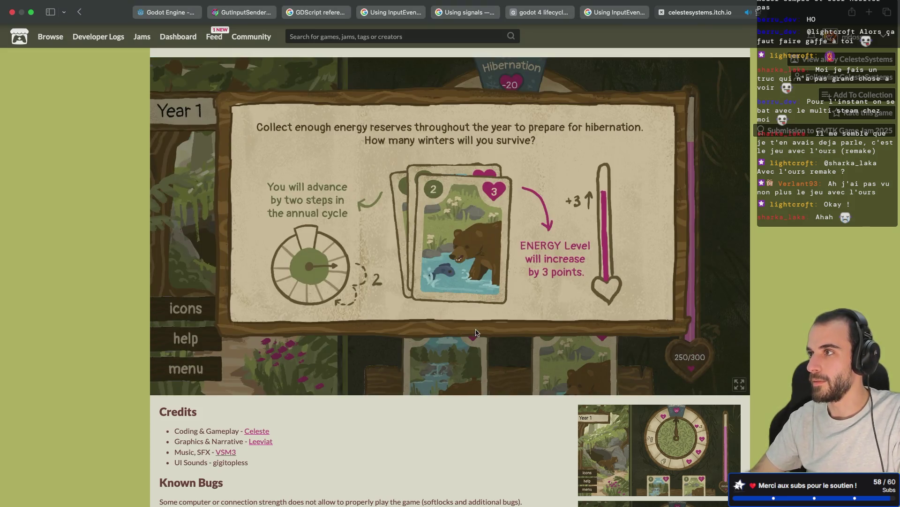
{"action": "left_click", "coordinate": [478, 292]}
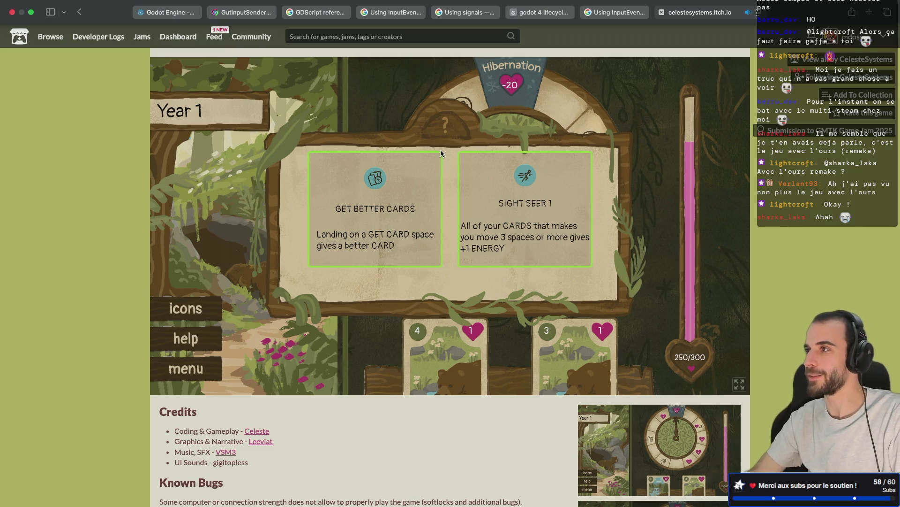
{"action": "left_click", "coordinate": [398, 229]}
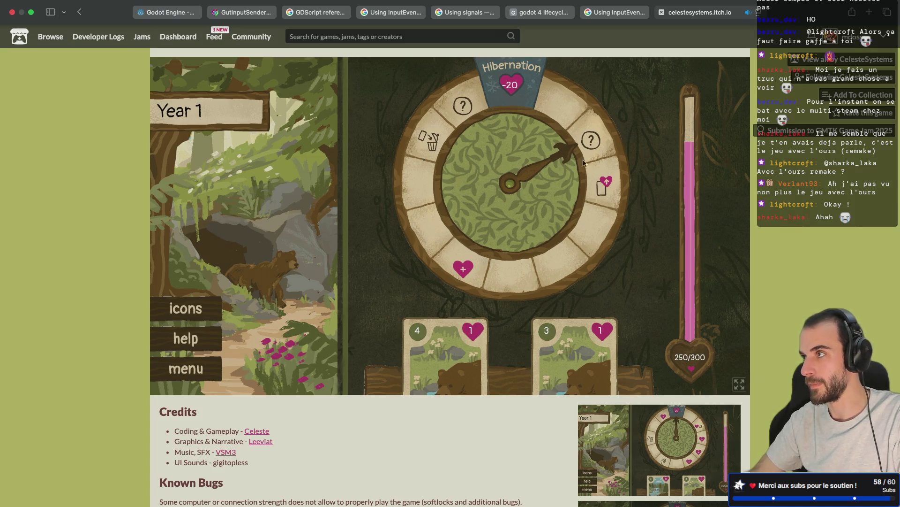
- Play the second card, raising energy to 251/300, and close the game's tab
{"action": "left_click", "coordinate": [592, 342]}
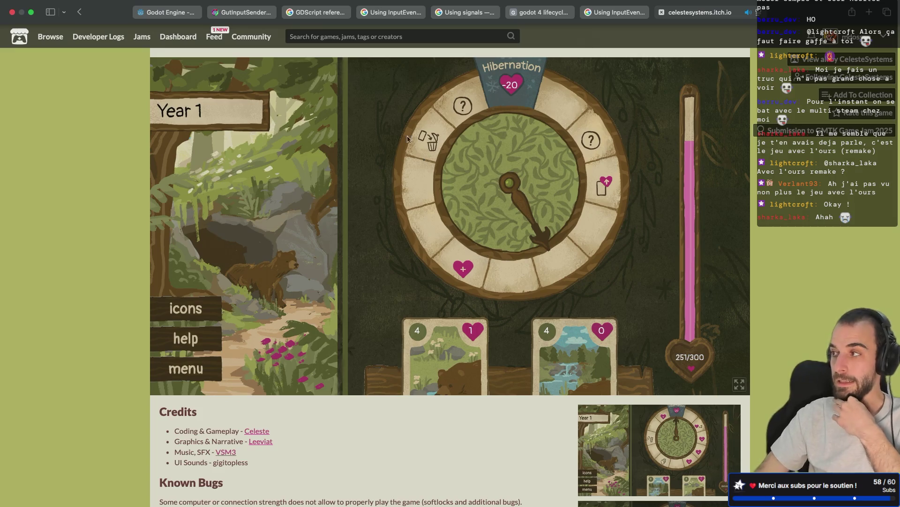
{"action": "mouse_move", "coordinate": [677, 2]}
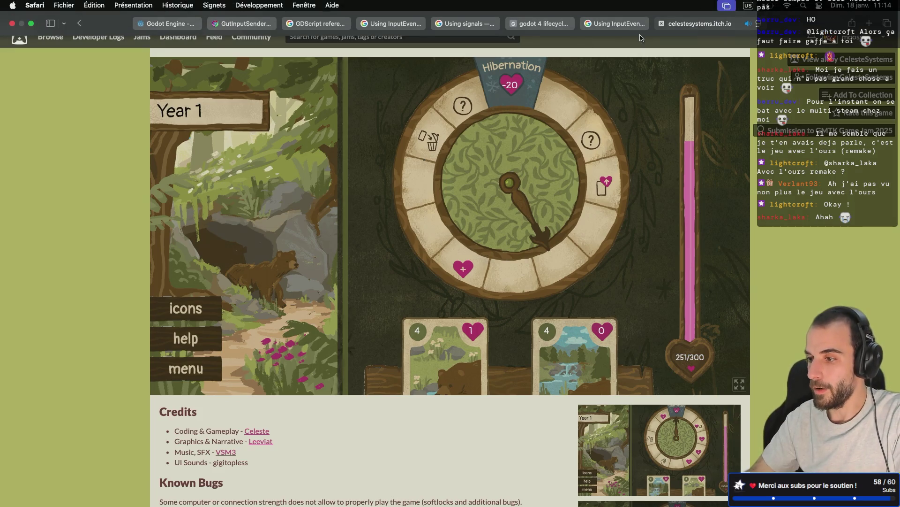
{"action": "left_click", "coordinate": [662, 24]}
{"action": "key", "text": "super+Tab"}
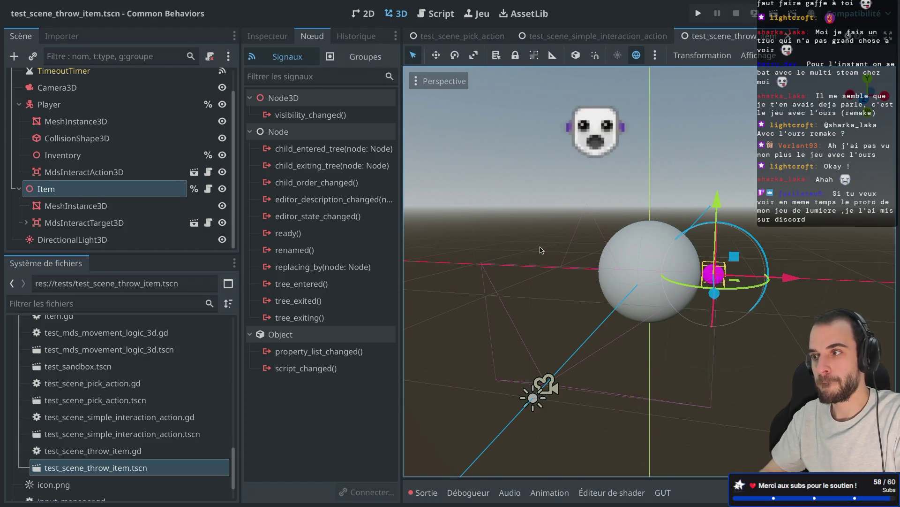
{"action": "key", "text": "ctrl+Right"}
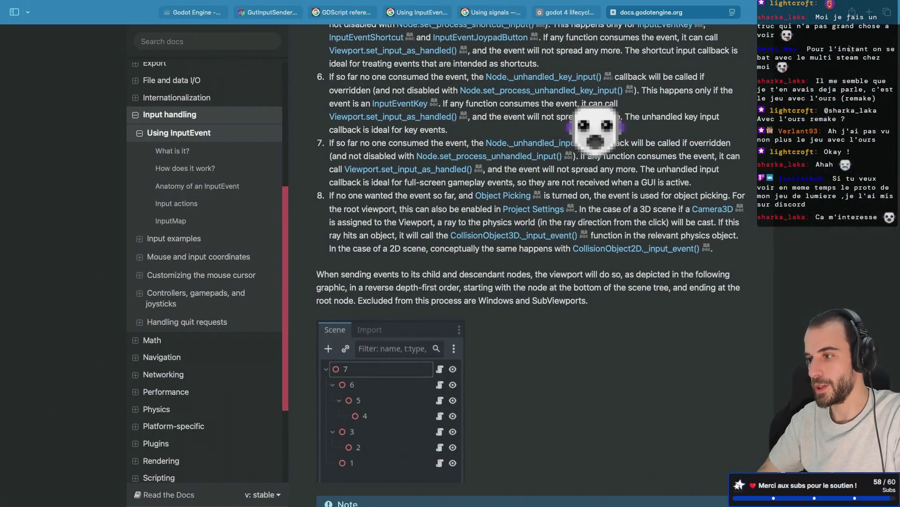
- Open itch.io in a new tab and go to a followed developer's profile from the Feed
{"action": "left_click", "coordinate": [869, 14]}
{"action": "type", "text": "itch.io"}
{"action": "key", "text": "Return"}
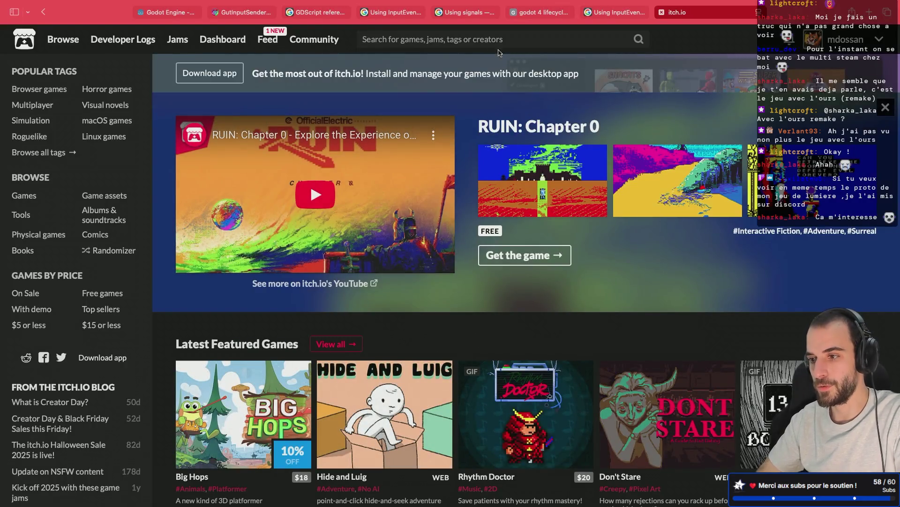
{"action": "left_click", "coordinate": [482, 41]}
{"action": "left_click", "coordinate": [270, 39]}
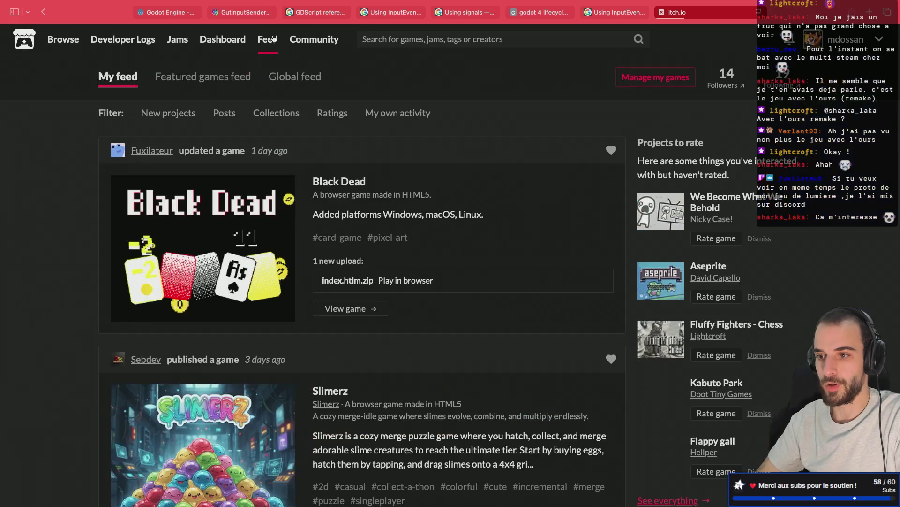
{"action": "left_click", "coordinate": [158, 151]}
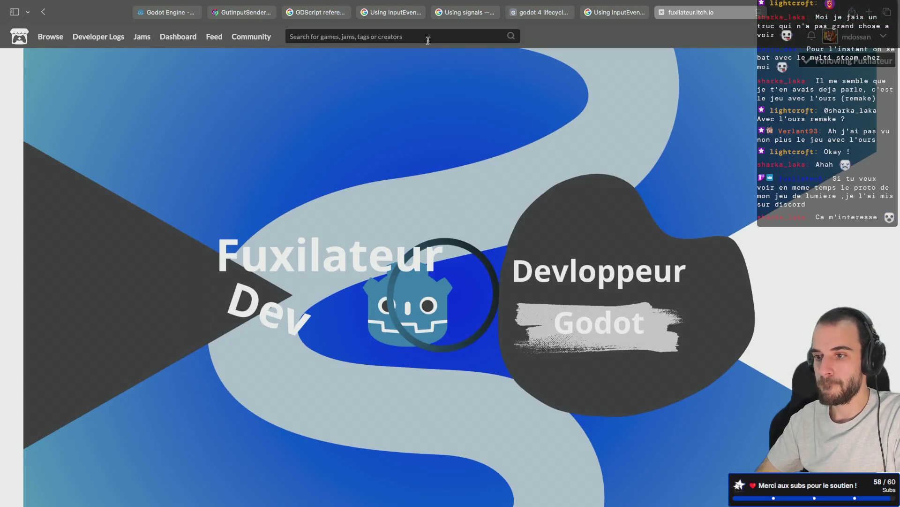
- Append /light-cursor to the developer's profile address to reach the unlisted game page
{"action": "left_click", "coordinate": [402, 36]}
{"action": "left_click", "coordinate": [736, 14]}
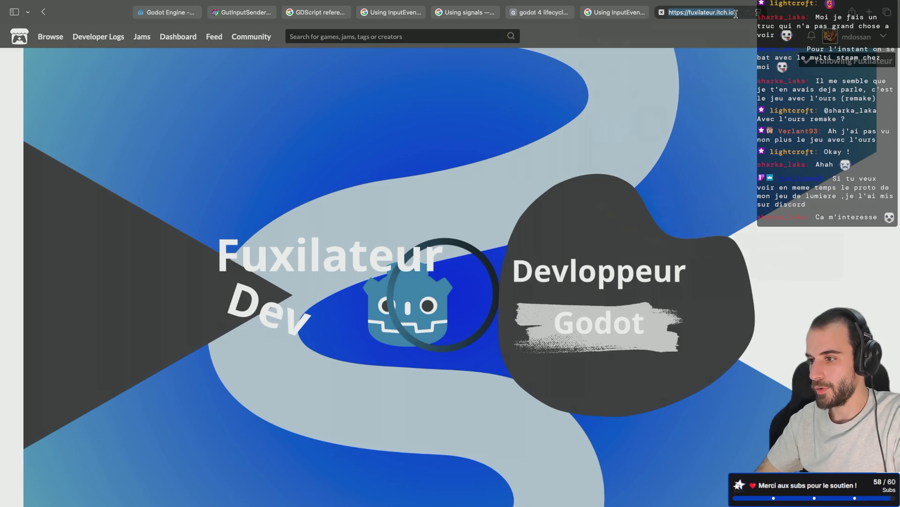
{"action": "key", "text": "Right"}
{"action": "type", "text": "/"}
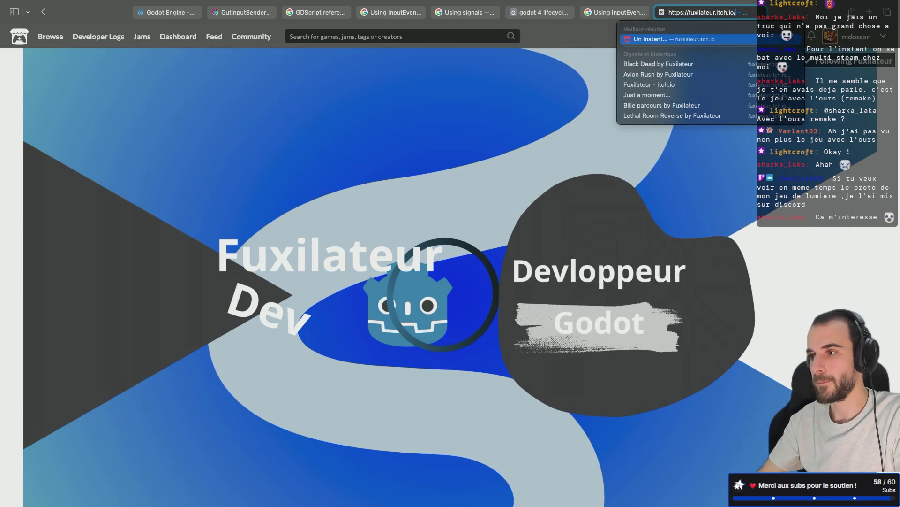
{"action": "type", "text": "light-"}
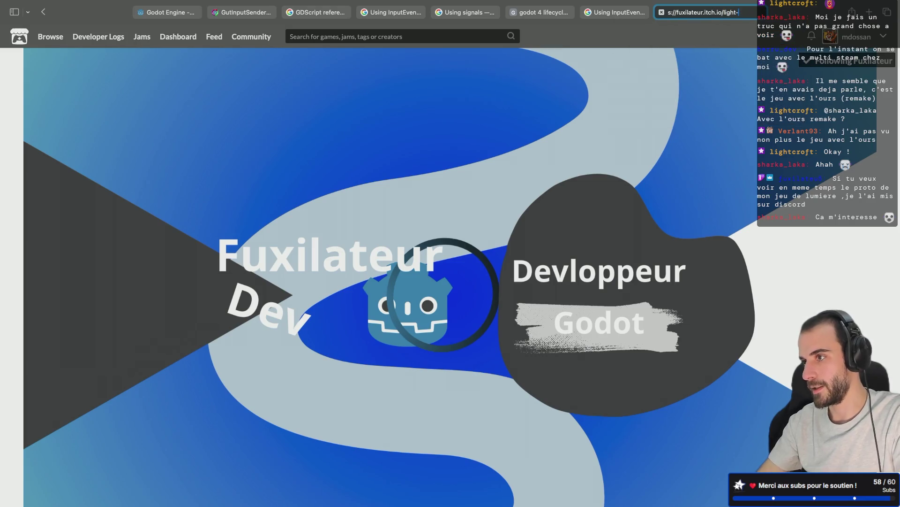
{"action": "type", "text": "cursor"}
{"action": "key", "text": "Return"}
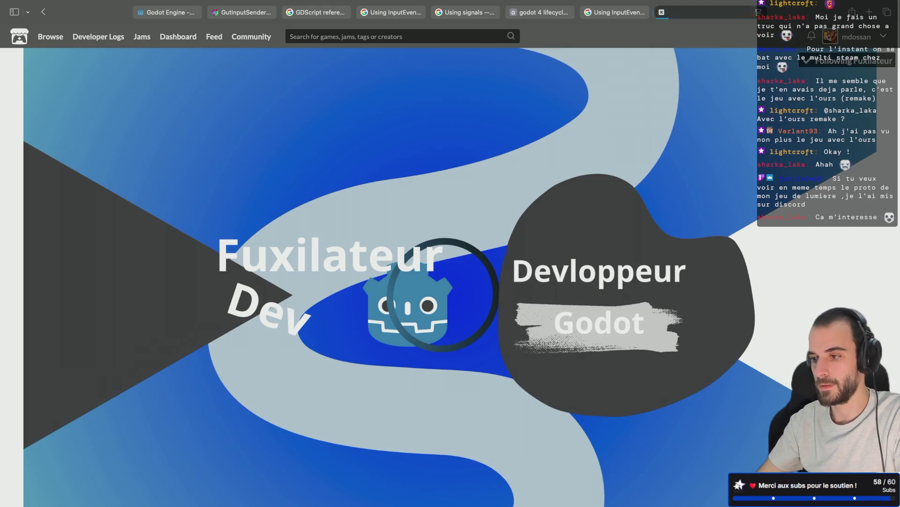
- Enter the page password and submit it to unlock the game
{"action": "left_click", "coordinate": [316, 103]}
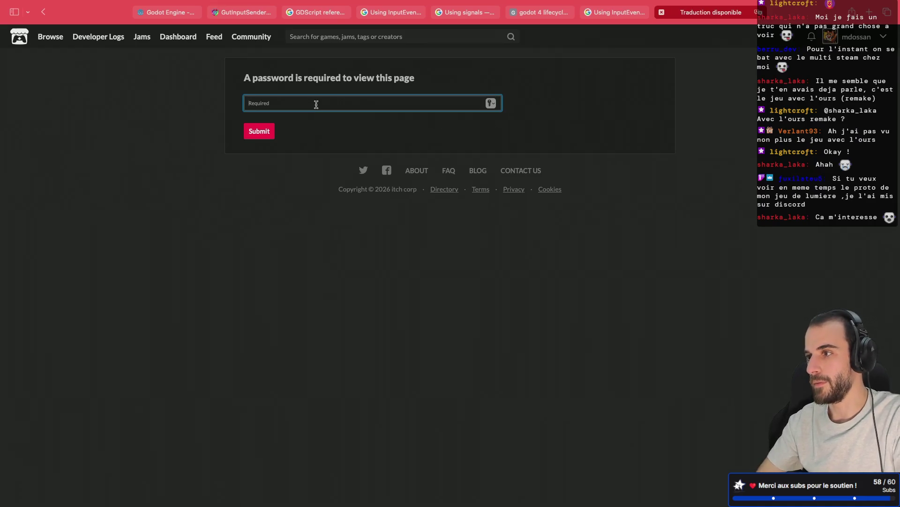
{"action": "type", "text": "•••••"}
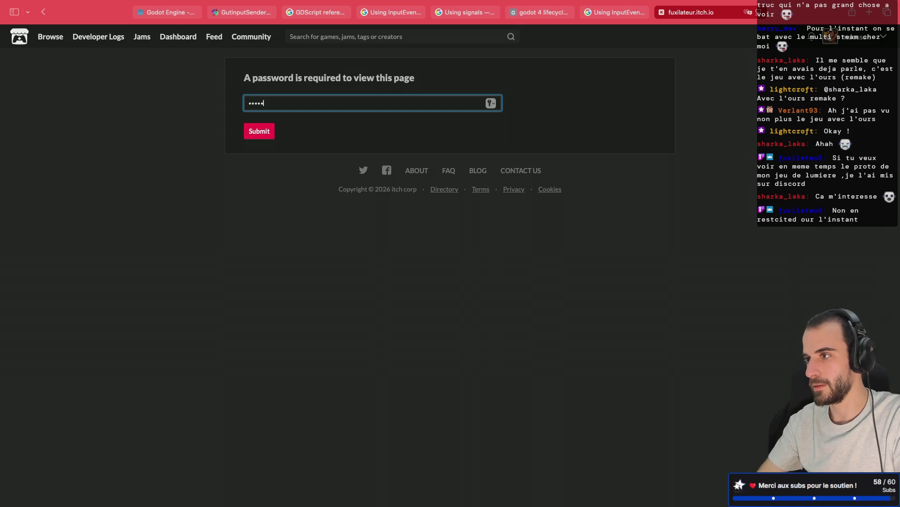
{"action": "type", "text": "•••••••••"}
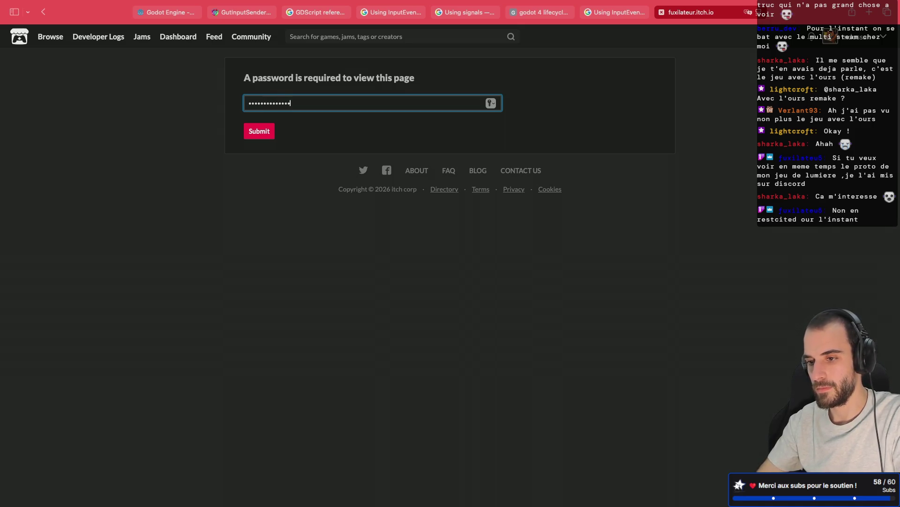
{"action": "key", "text": "Return"}
- Start and restart the itch.io light game, then walk the lantern character around with D, A, S, W
{"action": "left_click", "coordinate": [443, 149]}
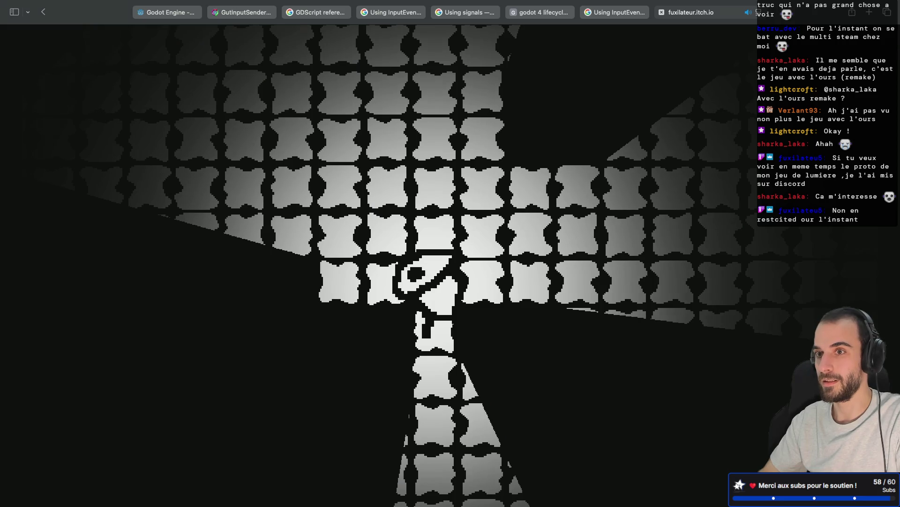
{"action": "key", "text": "super+r"}
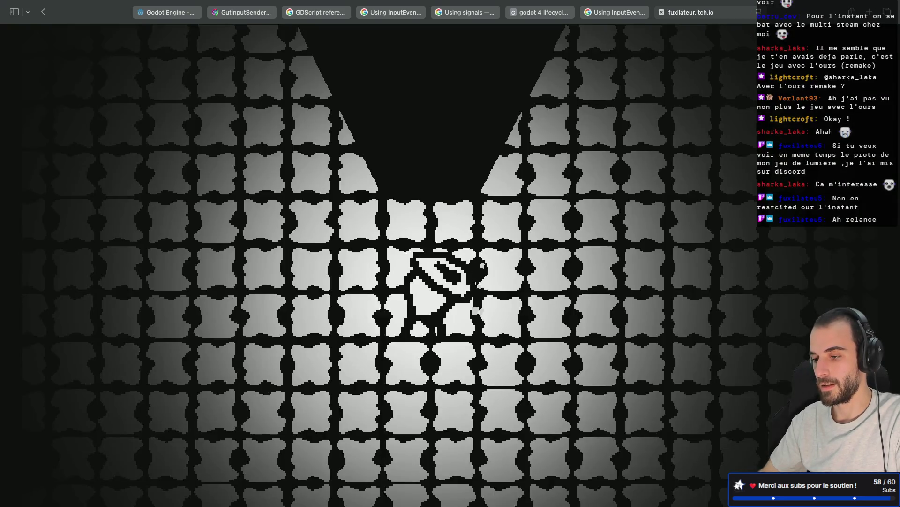
{"action": "key", "text": "d"}
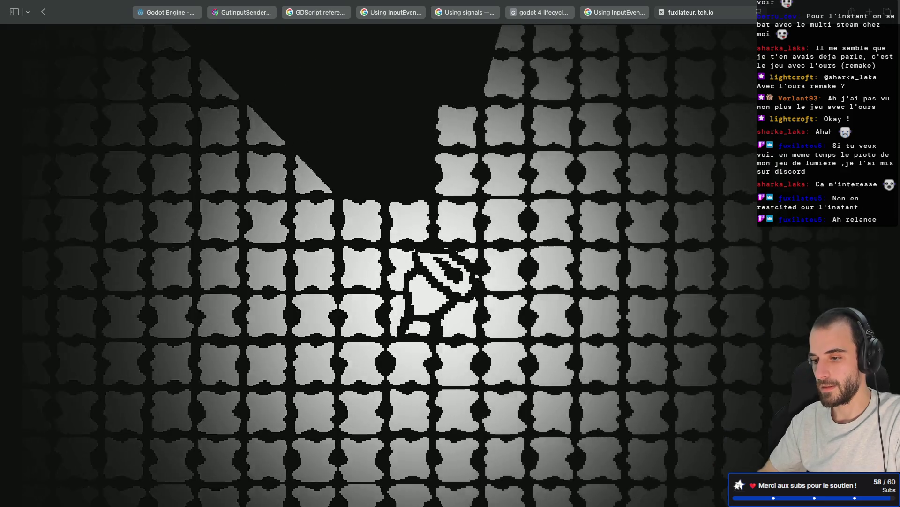
{"action": "key", "text": "d"}
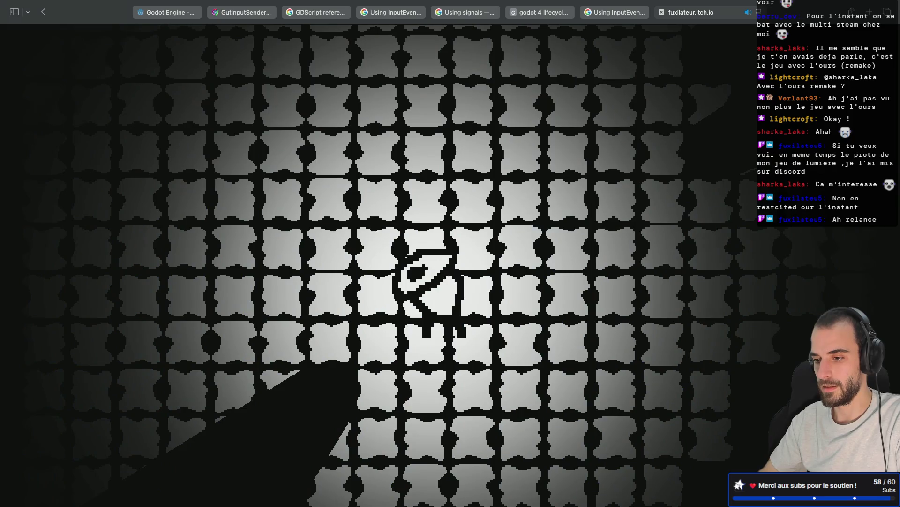
{"action": "key", "text": "a"}
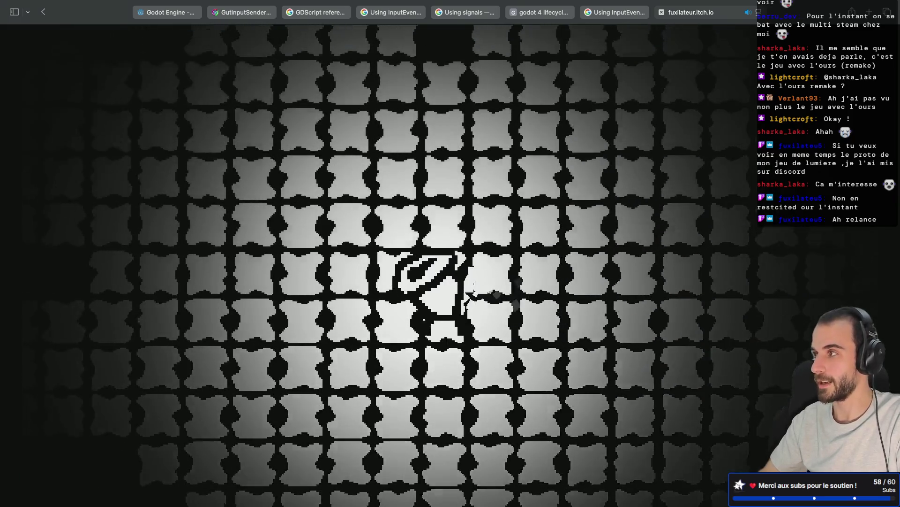
{"action": "key", "text": "s"}
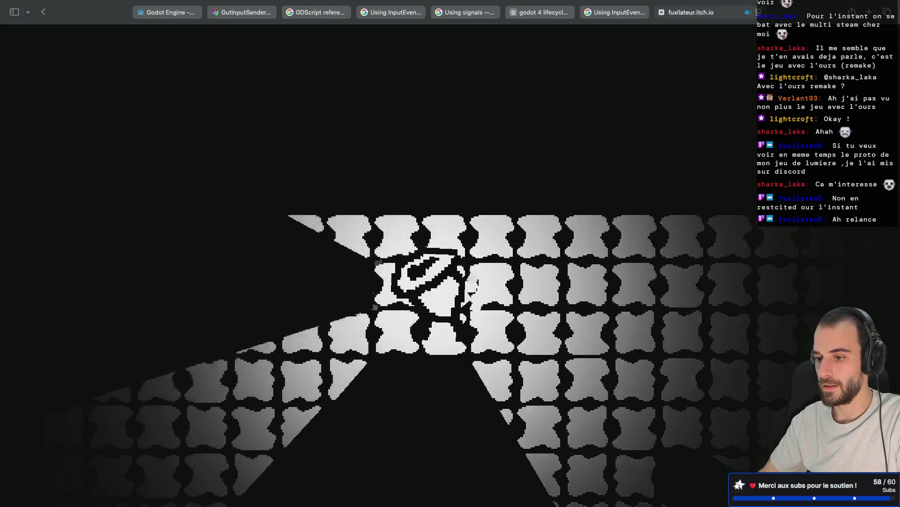
{"action": "key", "text": "w"}
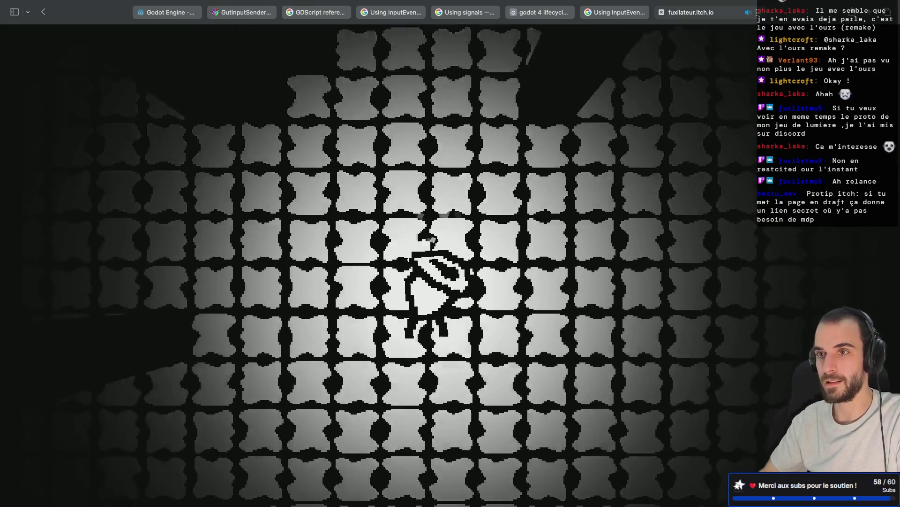
{"action": "key", "text": "s"}
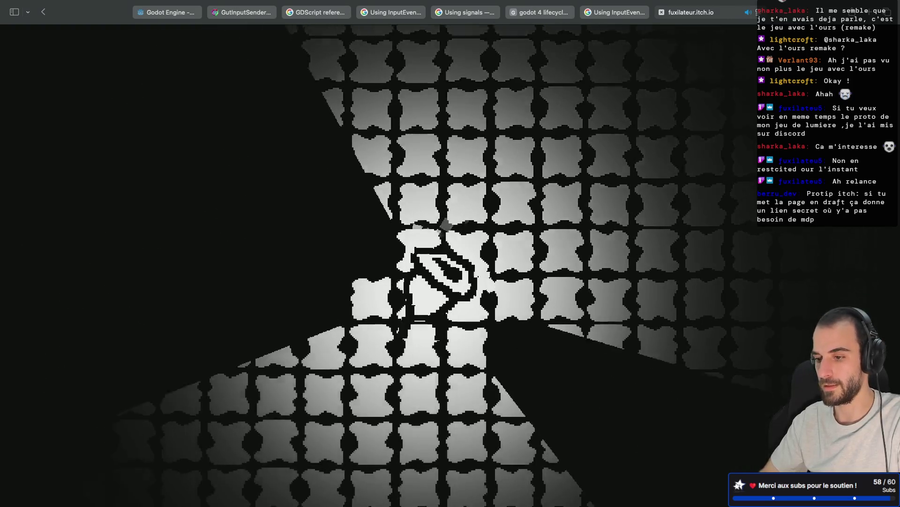
- Walk the lantern character a bit further through the level, then close the fuxilateur.itch.io tab
{"action": "key", "text": "a"}
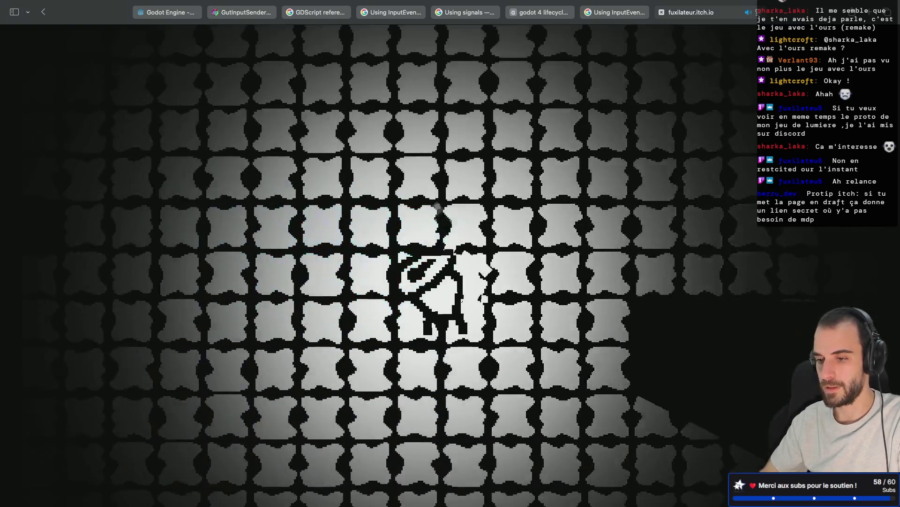
{"action": "key", "text": "w"}
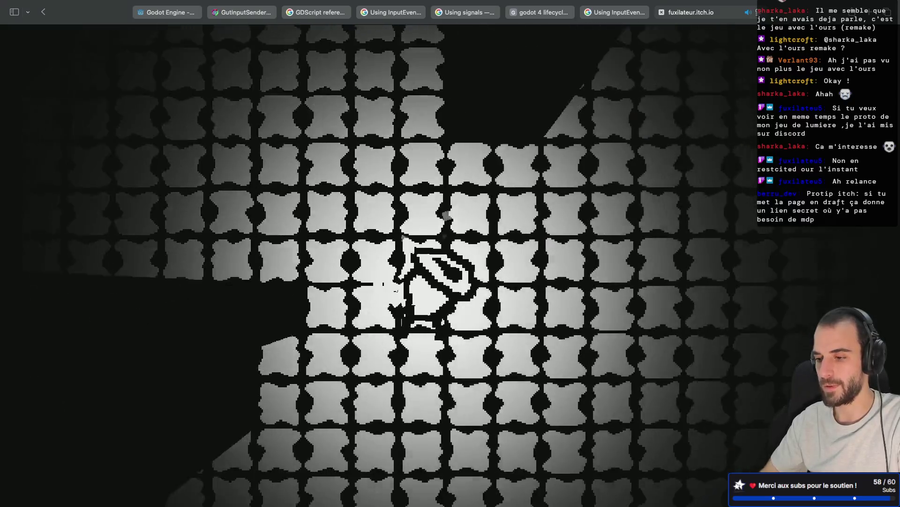
{"action": "key", "text": "s"}
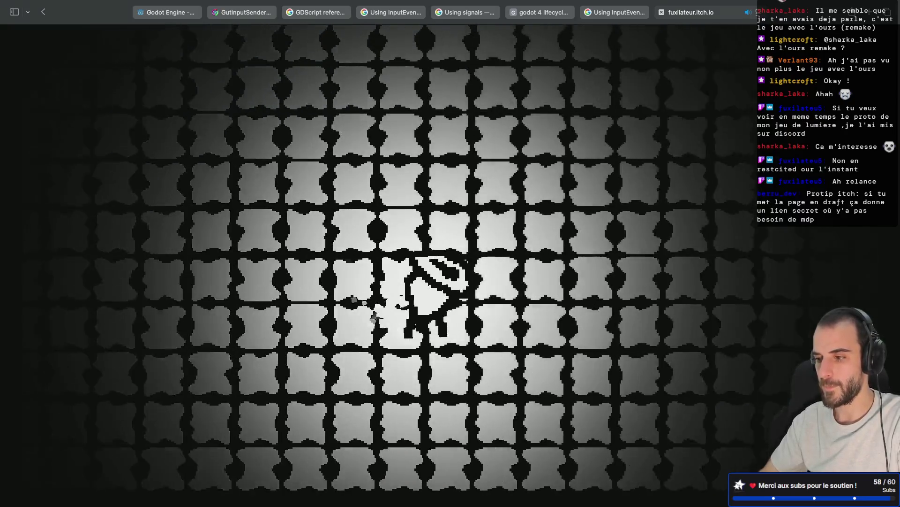
{"action": "key", "text": "d"}
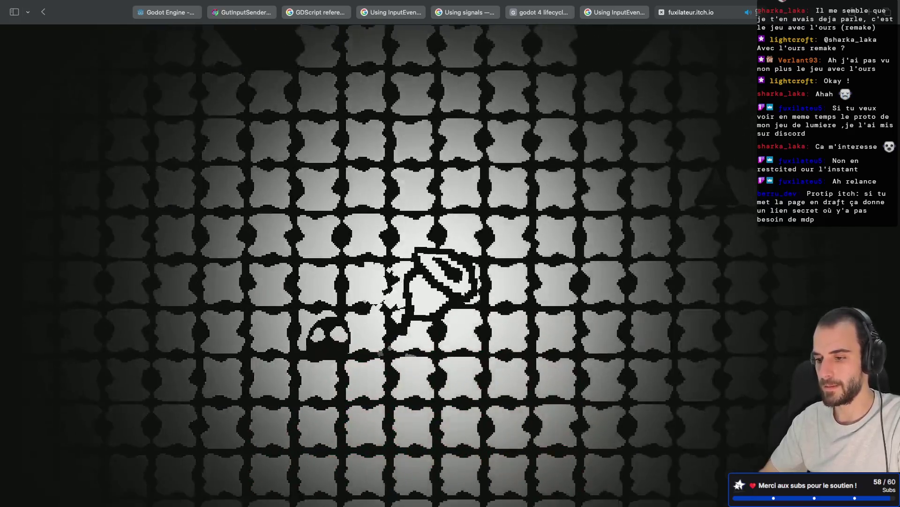
{"action": "key", "text": "d"}
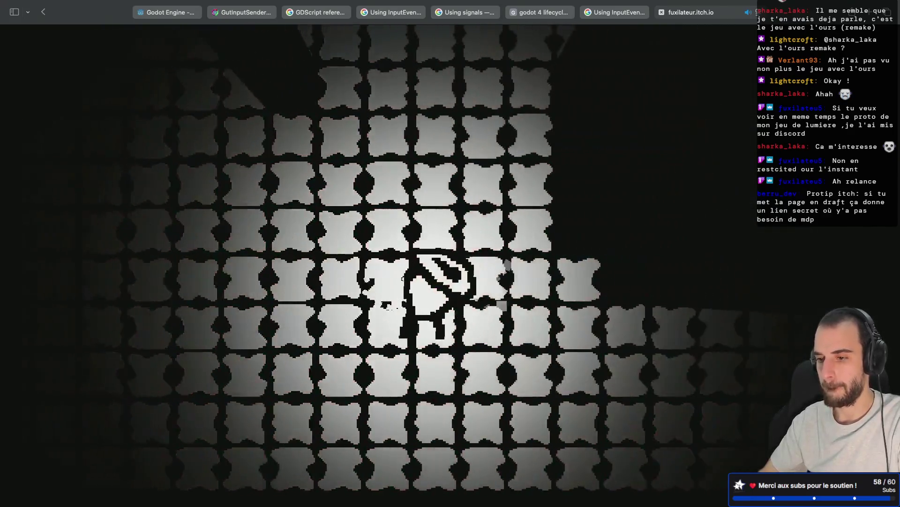
{"action": "key", "text": "d"}
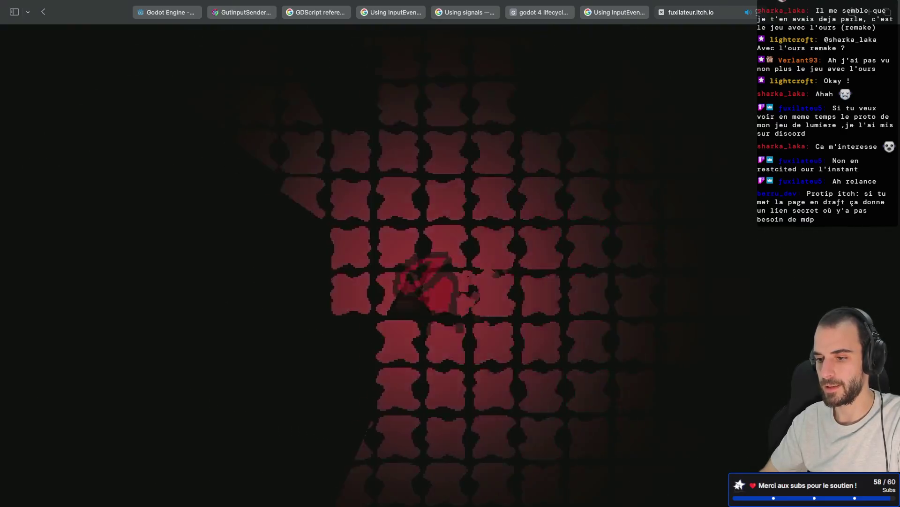
{"action": "key", "text": "d"}
{"action": "key", "text": "s"}
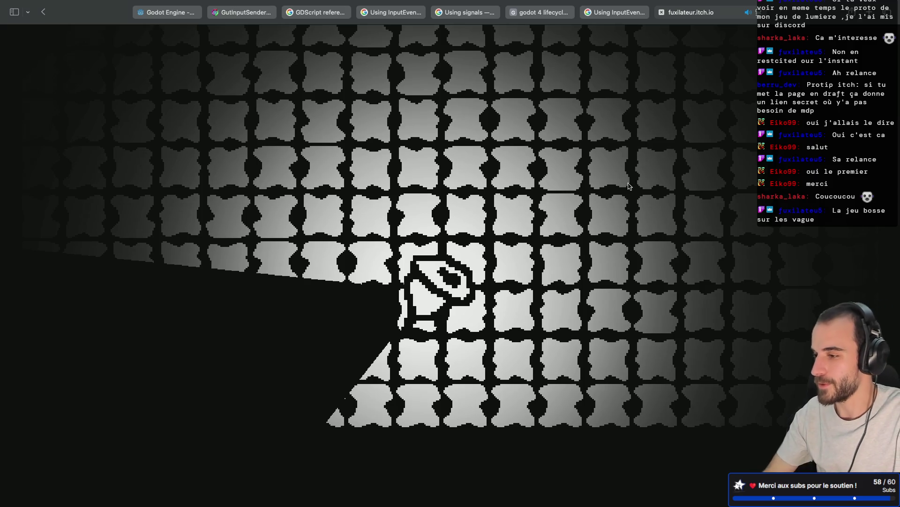
{"action": "left_click", "coordinate": [661, 14]}
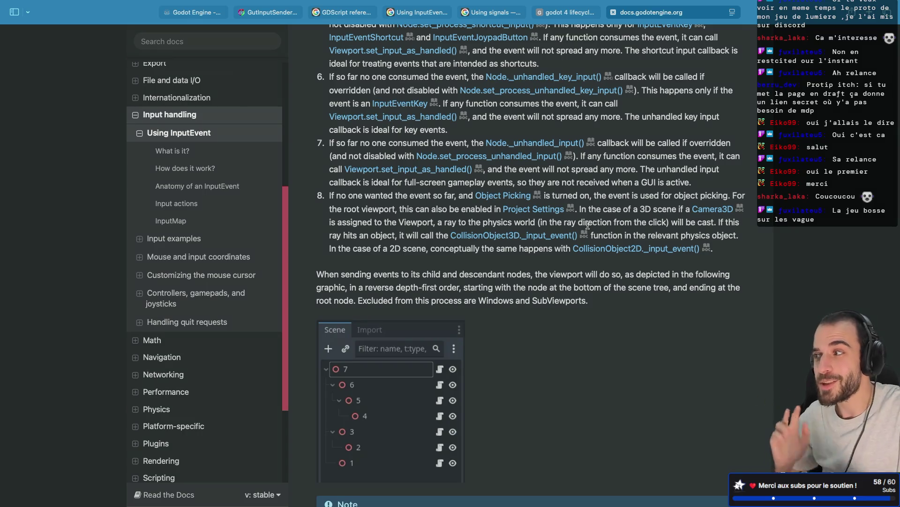
- Switch to the Godot editor and back to the docs, then open a new browser tab
{"action": "key", "text": "alt+Tab"}
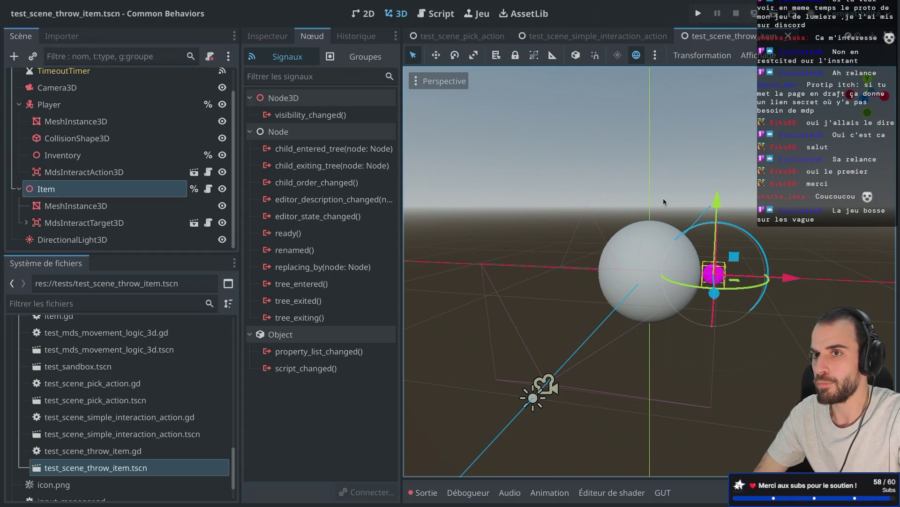
{"action": "key", "text": "ctrl+Right"}
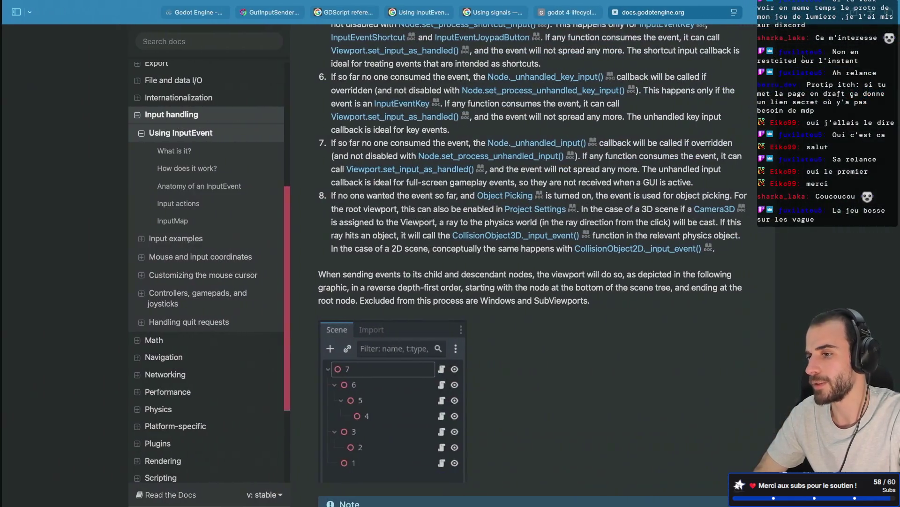
{"action": "key", "text": "super+t"}
- Load itch.io and go to the Creator Dashboard from the account menu
{"action": "type", "text": "ithc"}
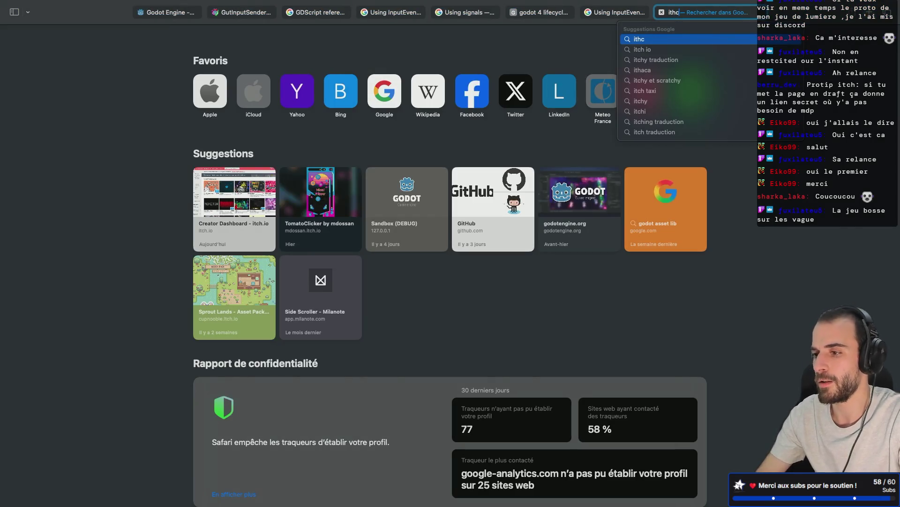
{"action": "key", "text": "BackSpace"}
{"action": "key", "text": "BackSpace"}
{"action": "type", "text": "ch"}
{"action": "key", "text": "Return"}
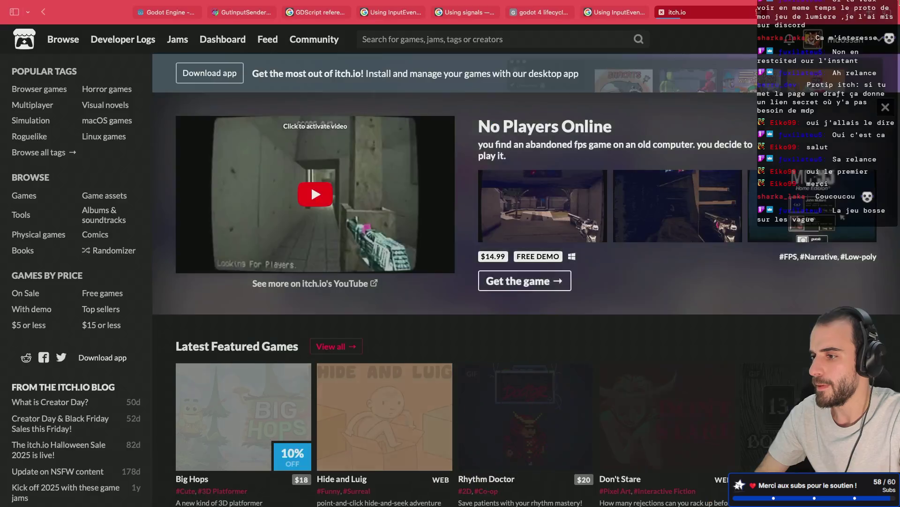
{"action": "left_click", "coordinate": [845, 42]}
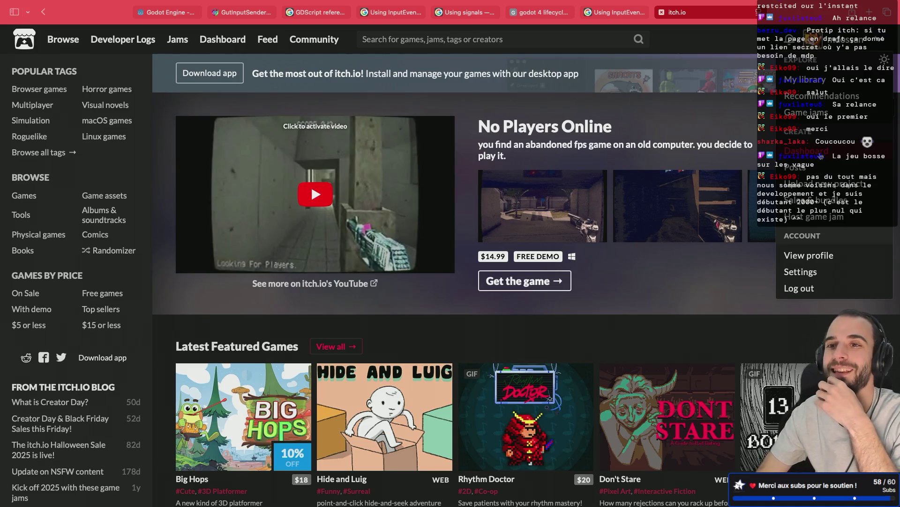
{"action": "left_click", "coordinate": [821, 155]}
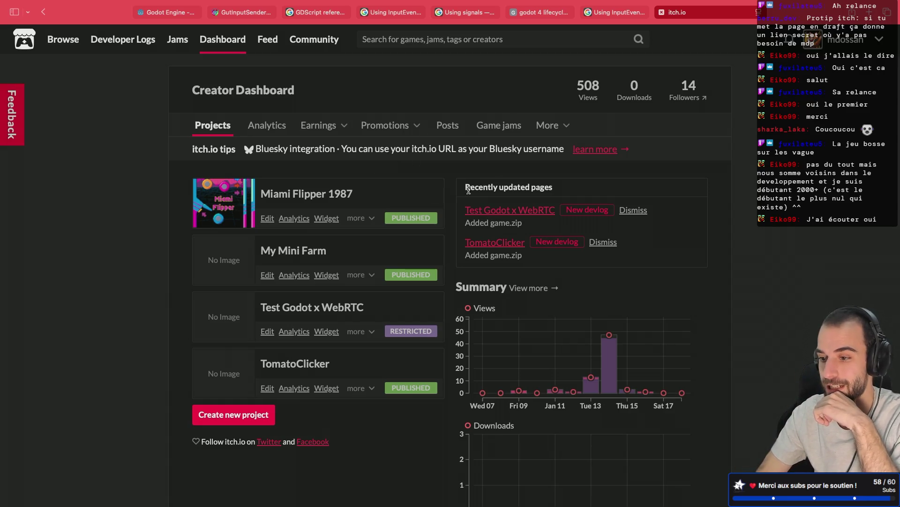
- Open Miami Flipper 1987 and play the pinball, launching the ball and flicking the flippers
{"action": "left_click", "coordinate": [372, 182]}
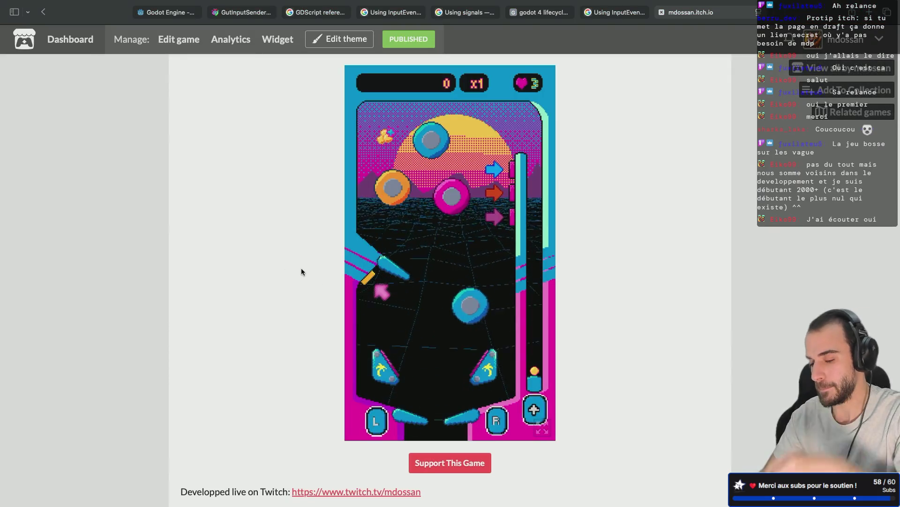
{"action": "scroll", "coordinate": [301, 269], "scroll_direction": "down", "scroll_amount": 10}
{"action": "scroll", "coordinate": [301, 268], "scroll_direction": "up", "scroll_amount": 10}
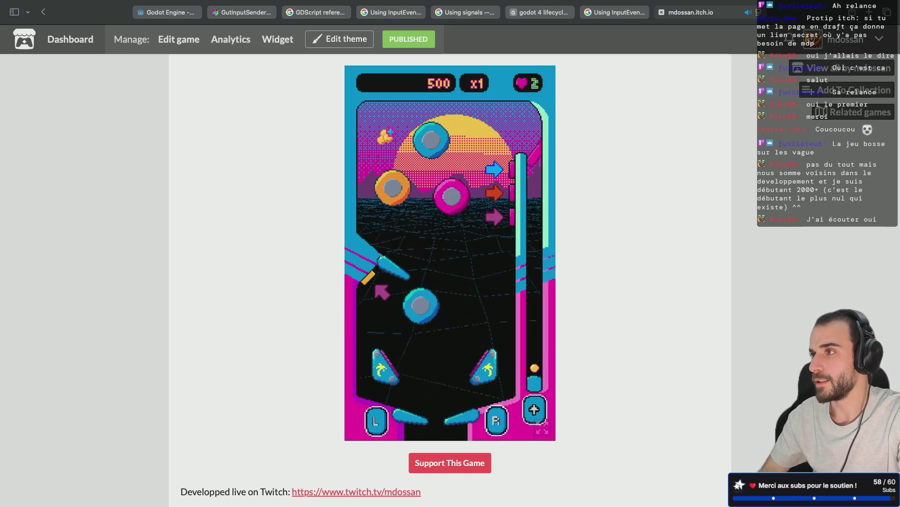
{"action": "key", "text": "space"}
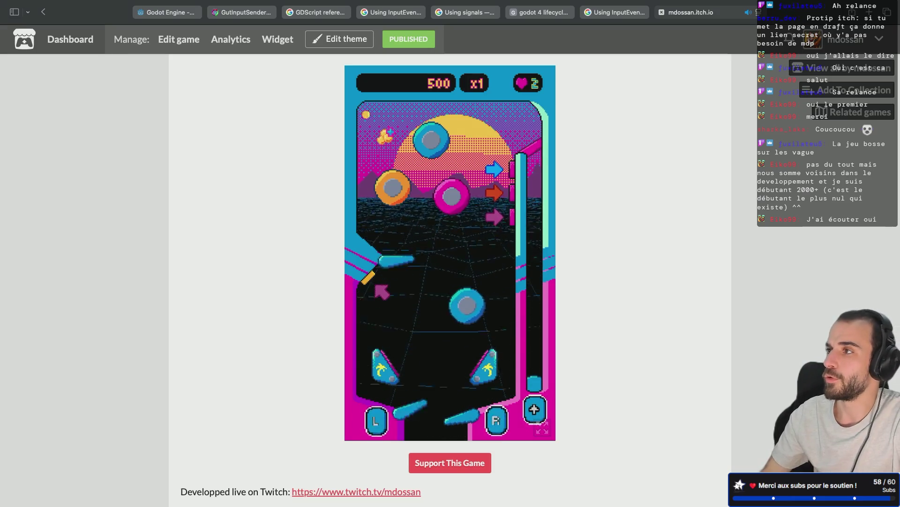
{"action": "key", "text": "Left"}
{"action": "key", "text": "Right"}
{"action": "key", "text": "Right"}
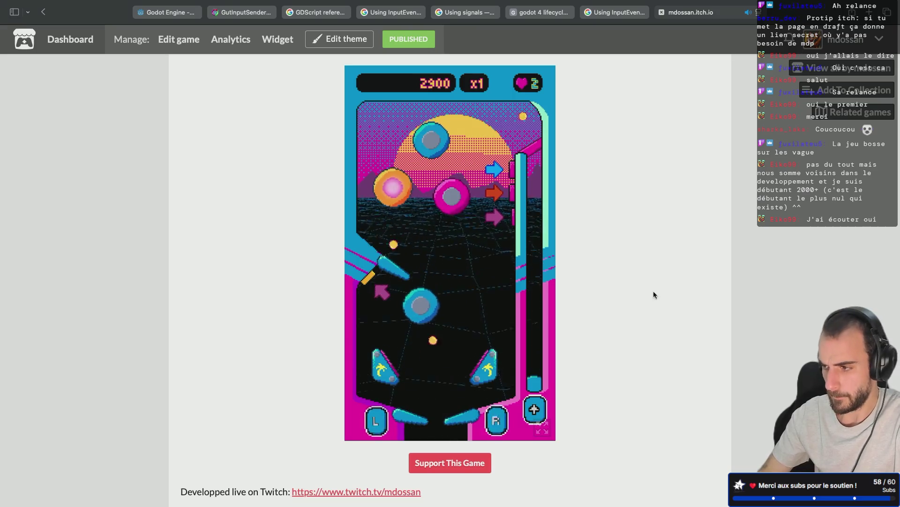
{"action": "key", "text": "Left"}
- Go back to the creator's games and open the TomatoClicker page
{"action": "key", "text": "super+bracketleft"}
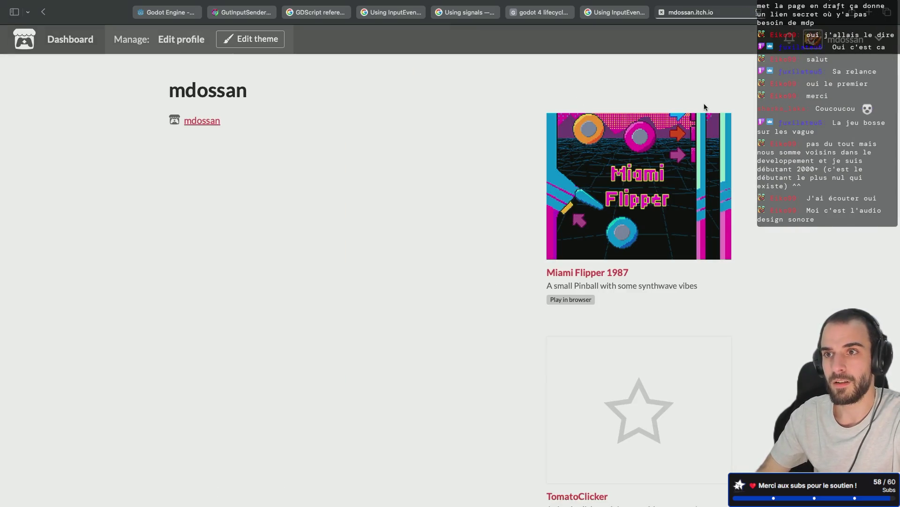
{"action": "scroll", "coordinate": [562, 163], "scroll_direction": "down", "scroll_amount": 3}
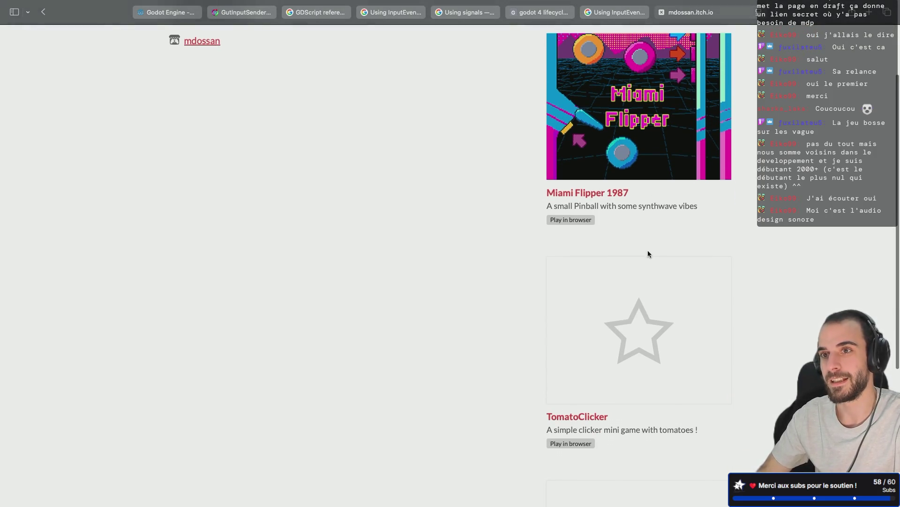
{"action": "left_click", "coordinate": [639, 296]}
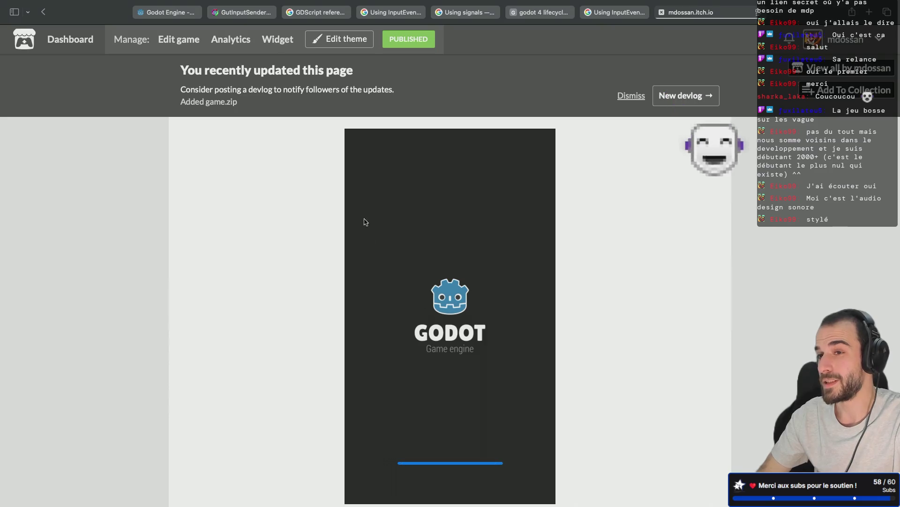
- Harvest tomatoes in TomatoClicker and buy the Ketchup upgrade
{"action": "scroll", "coordinate": [365, 219], "scroll_direction": "down", "scroll_amount": 1}
{"action": "scroll", "coordinate": [365, 215], "scroll_direction": "down", "scroll_amount": 1}
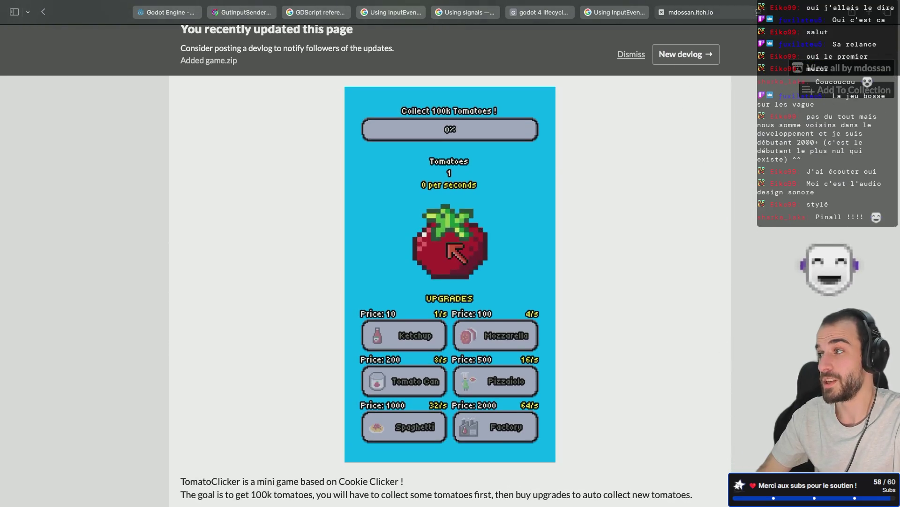
{"action": "triple_click", "coordinate": [448, 245]}
{"action": "double_click", "coordinate": [447, 245]}
{"action": "double_click", "coordinate": [447, 246]}
{"action": "double_click", "coordinate": [448, 248]}
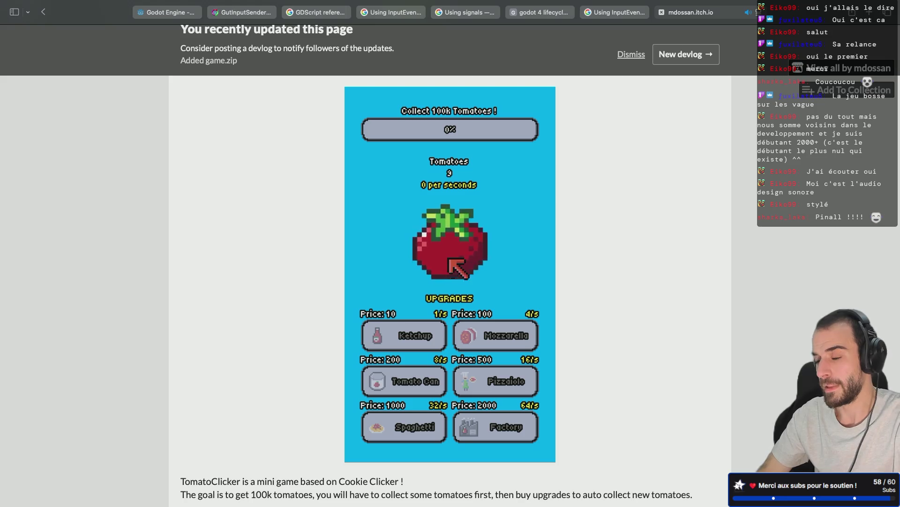
{"action": "triple_click", "coordinate": [450, 258]}
{"action": "triple_click", "coordinate": [449, 259]}
{"action": "triple_click", "coordinate": [449, 260]}
{"action": "triple_click", "coordinate": [449, 261]}
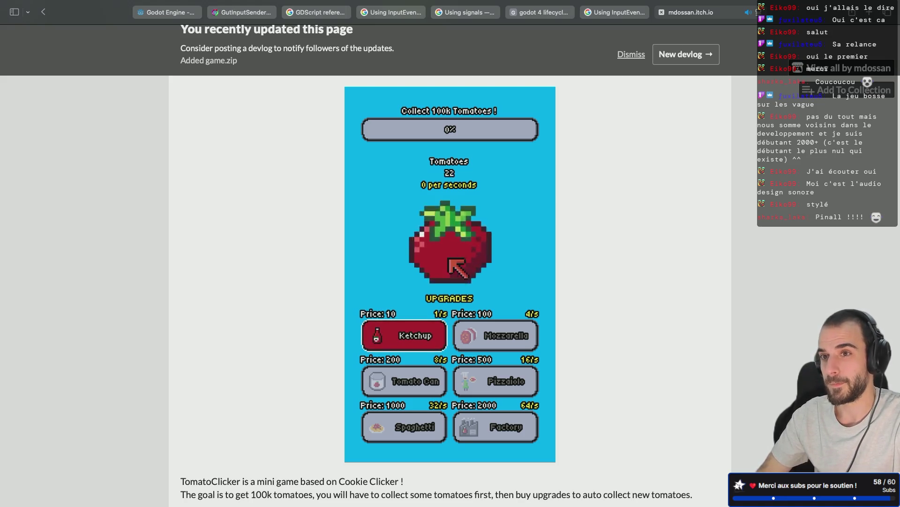
{"action": "triple_click", "coordinate": [450, 262]}
{"action": "double_click", "coordinate": [428, 338]}
{"action": "triple_click", "coordinate": [444, 261]}
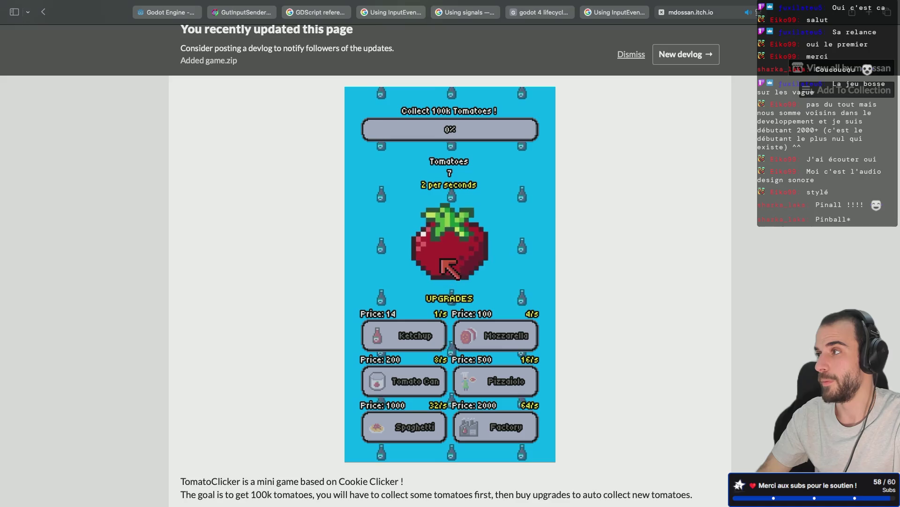
{"action": "triple_click", "coordinate": [442, 261]}
{"action": "left_click", "coordinate": [441, 259]}
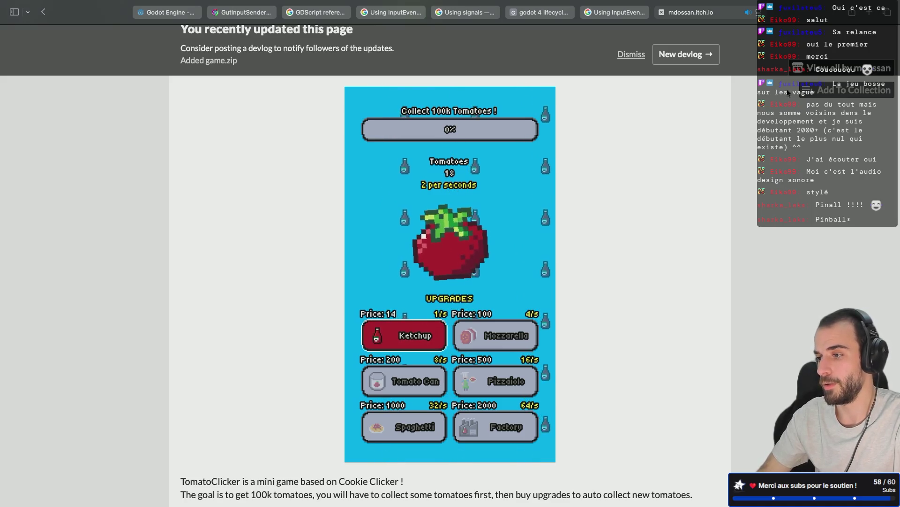
- Return to the creator's games, open My Mini Farm and start a new game
{"action": "left_click", "coordinate": [820, 70]}
{"action": "scroll", "coordinate": [712, 404], "scroll_direction": "down", "scroll_amount": 2}
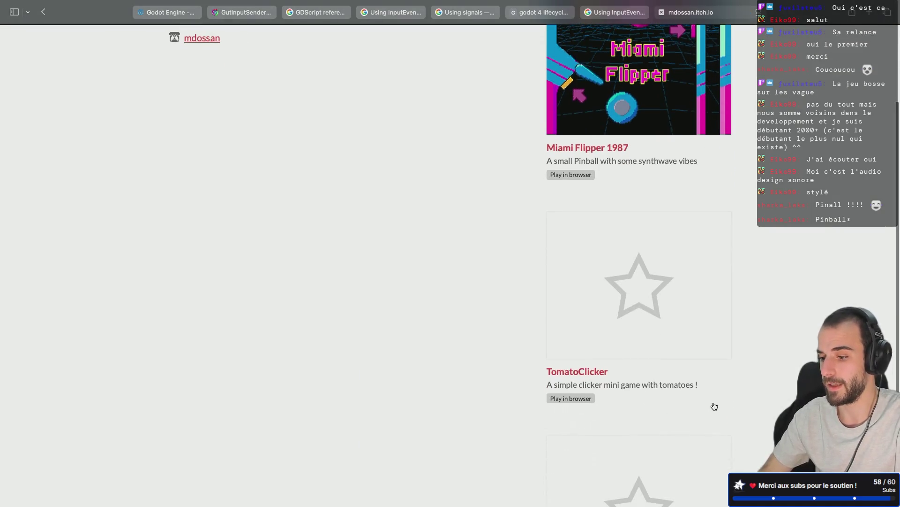
{"action": "scroll", "coordinate": [683, 382], "scroll_direction": "down", "scroll_amount": 3}
{"action": "left_click", "coordinate": [632, 350]}
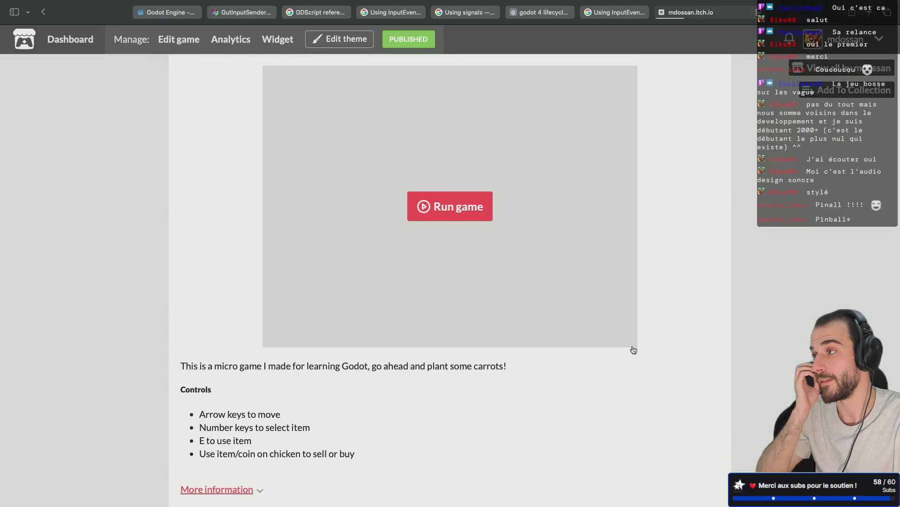
{"action": "left_click", "coordinate": [471, 212]}
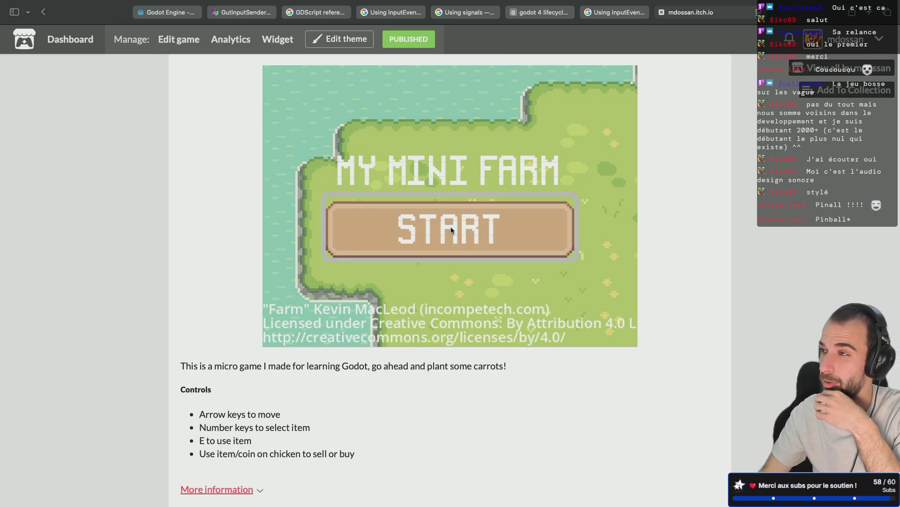
{"action": "left_click", "coordinate": [451, 227]}
- Walk the farmer around, give a coin to the chicken, then close the game tab
{"action": "key", "text": "Right"}
{"action": "key", "text": "Down"}
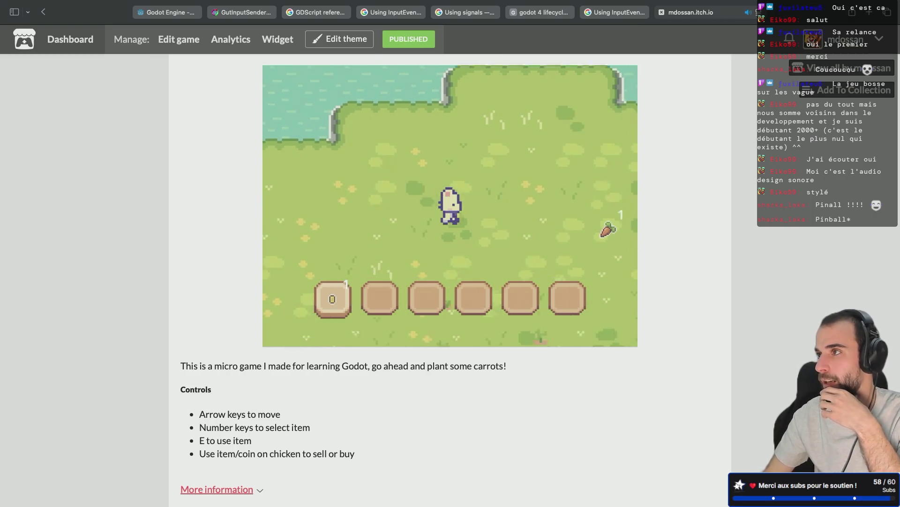
{"action": "key", "text": "Left"}
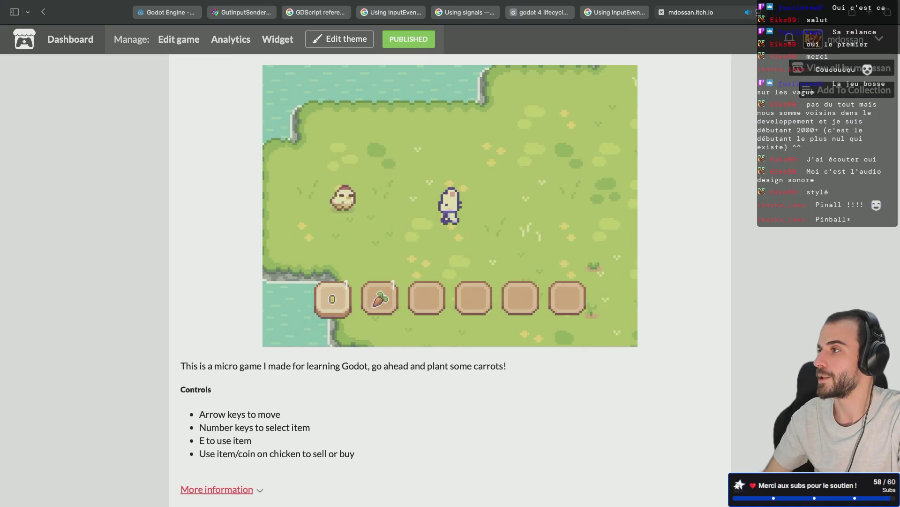
{"action": "key", "text": "Up"}
{"action": "key", "text": "e"}
{"action": "key", "text": "Right"}
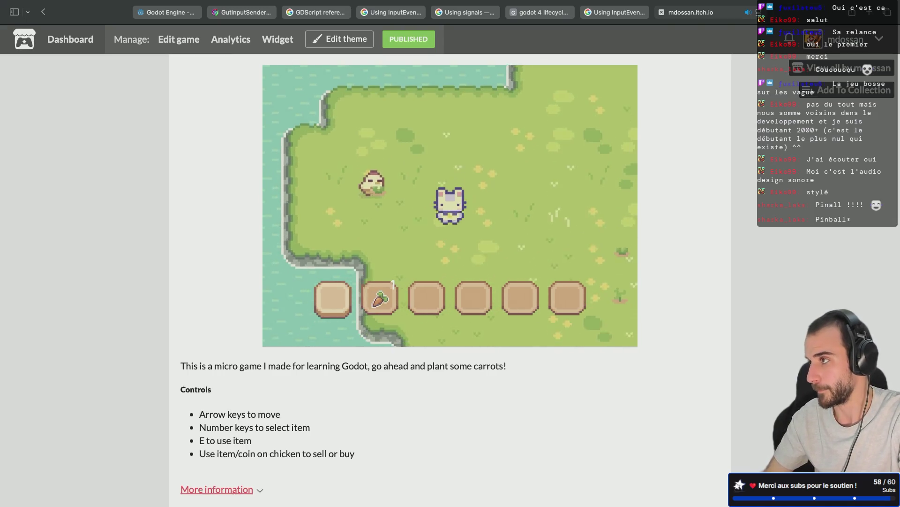
{"action": "mouse_move", "coordinate": [696, 22]}
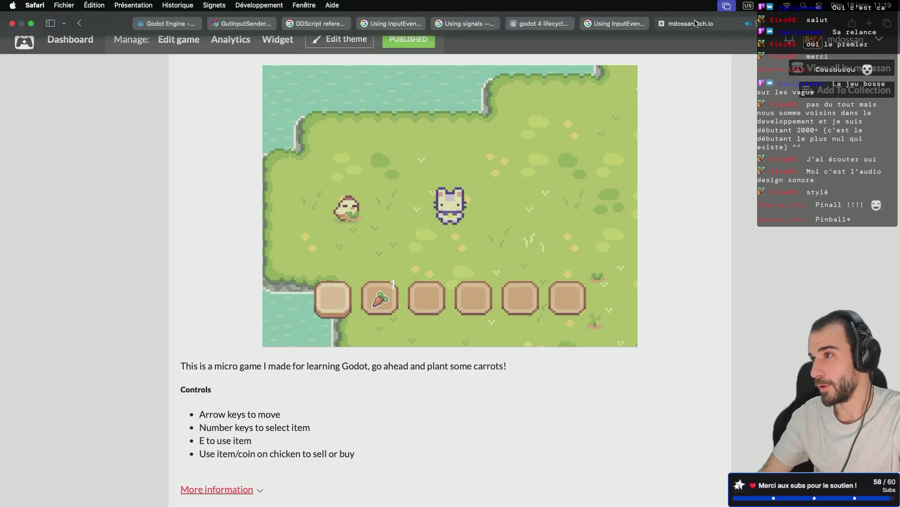
{"action": "left_click", "coordinate": [661, 24]}
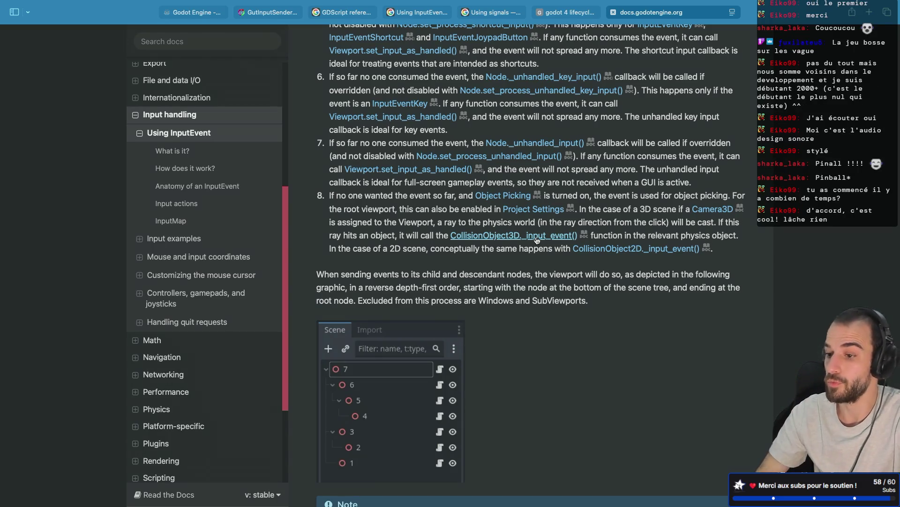
{"action": "scroll", "coordinate": [543, 301], "scroll_direction": "up", "scroll_amount": 7}
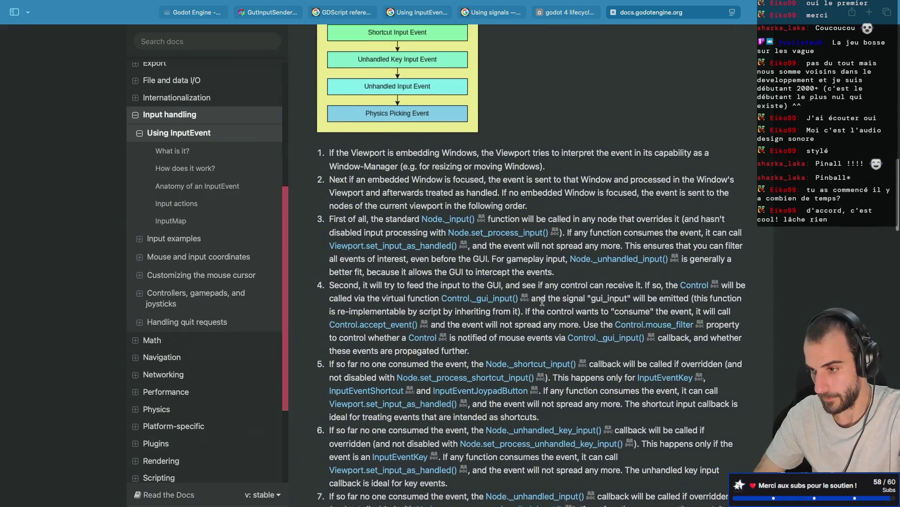
{"action": "scroll", "coordinate": [542, 301], "scroll_direction": "up", "scroll_amount": 10}
{"action": "key", "text": "super+Tab"}
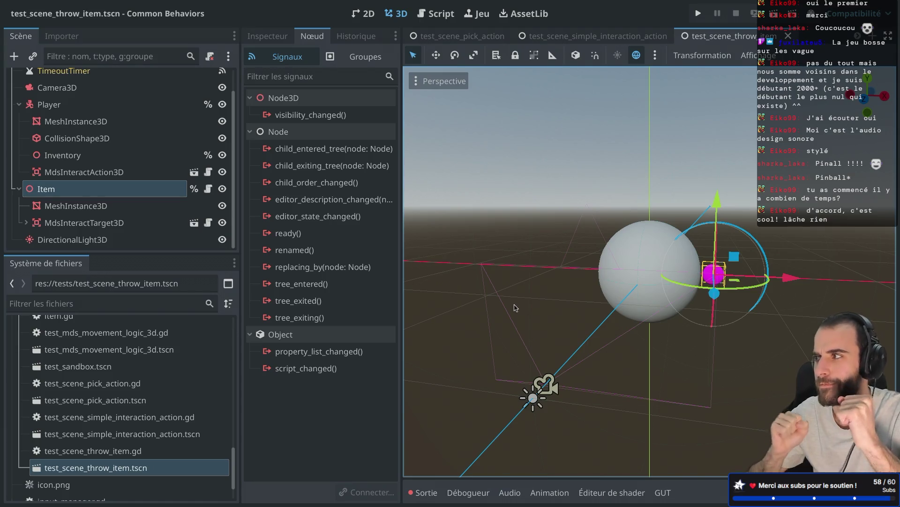
{"action": "left_click_drag", "start_coordinate": [639, 280], "coordinate": [639, 281]}
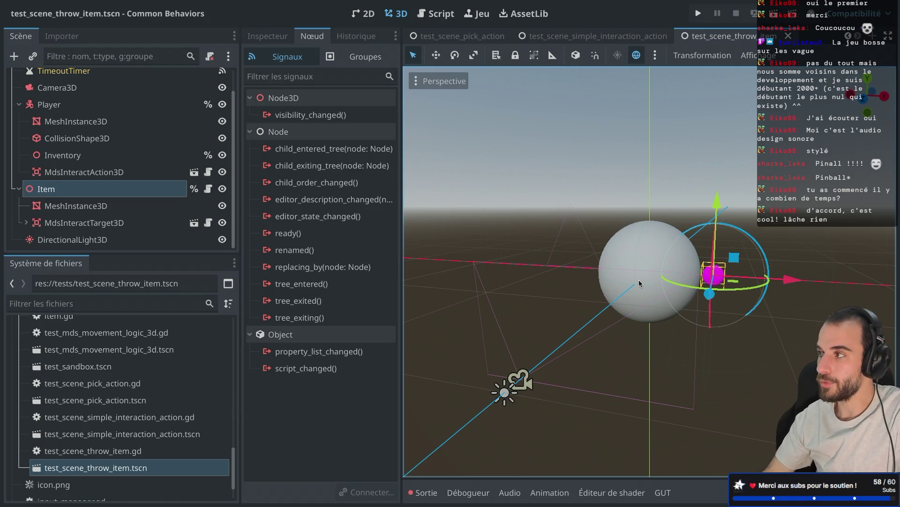
{"action": "left_click_drag", "start_coordinate": [644, 266], "coordinate": [643, 267]}
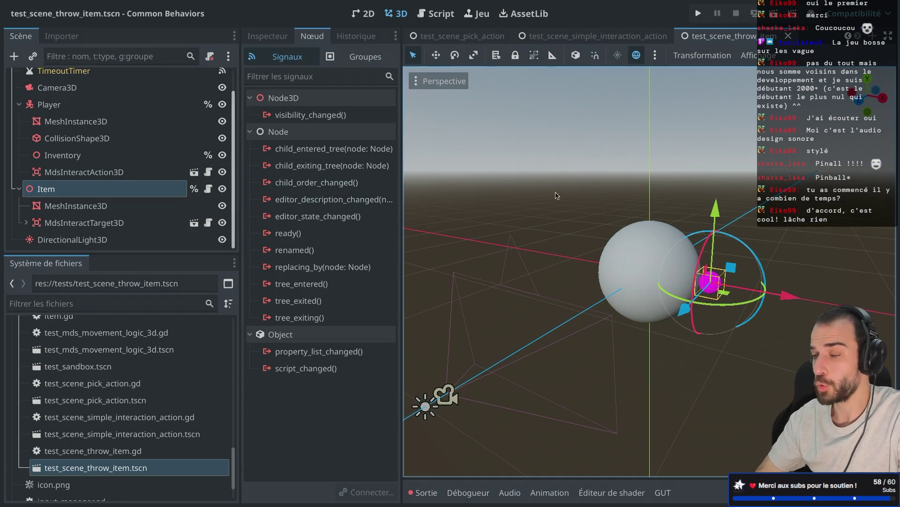
{"action": "scroll", "coordinate": [207, 180], "scroll_direction": "up", "scroll_amount": 2}
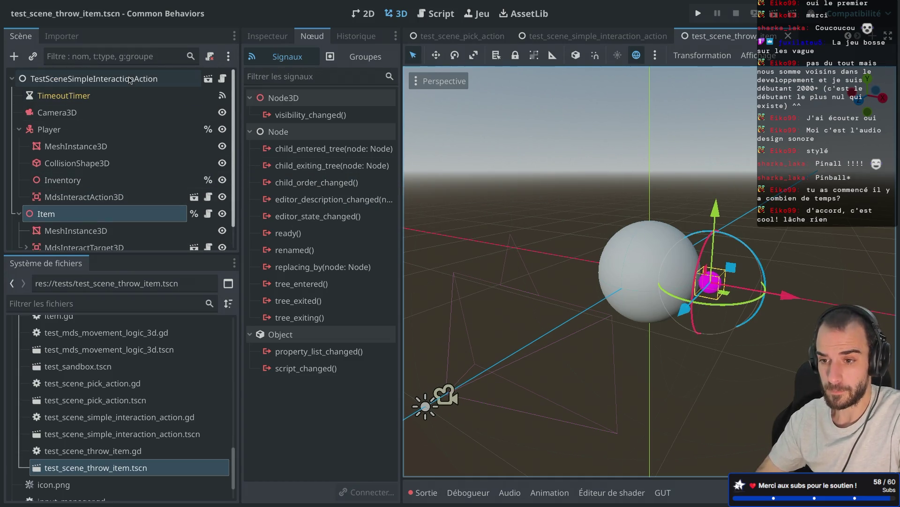
- Rename the scene's root node to TestSceneThrowItem
{"action": "double_click", "coordinate": [94, 78]}
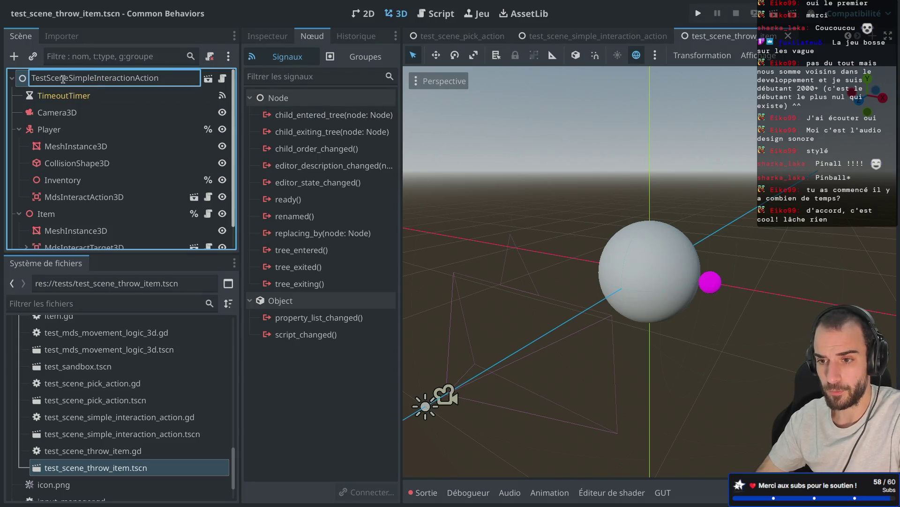
{"action": "left_click_drag", "start_coordinate": [69, 79], "coordinate": [188, 77]}
{"action": "key", "text": "BackSpace"}
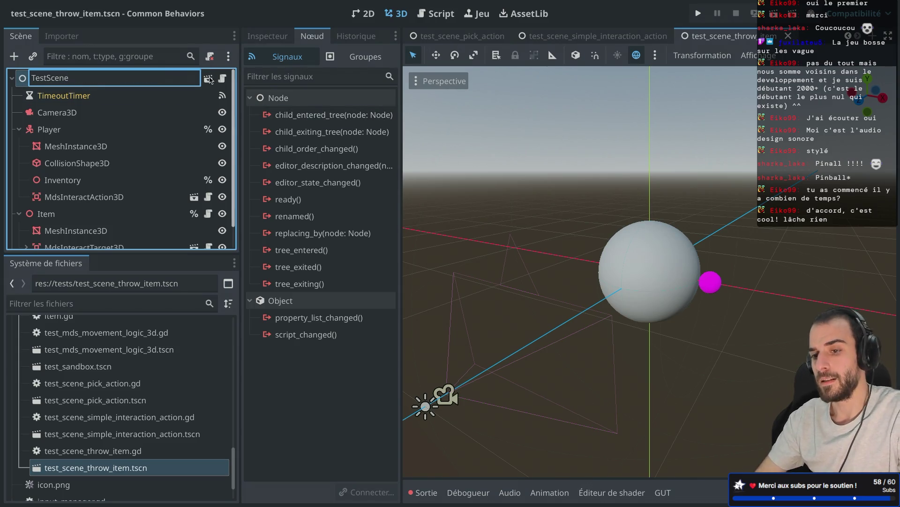
{"action": "type", "text": "To"}
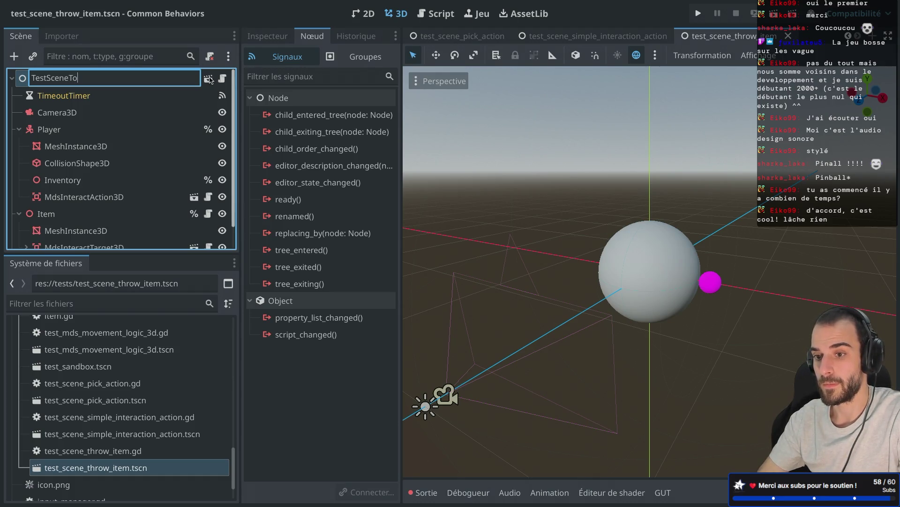
{"action": "type", "text": "row"}
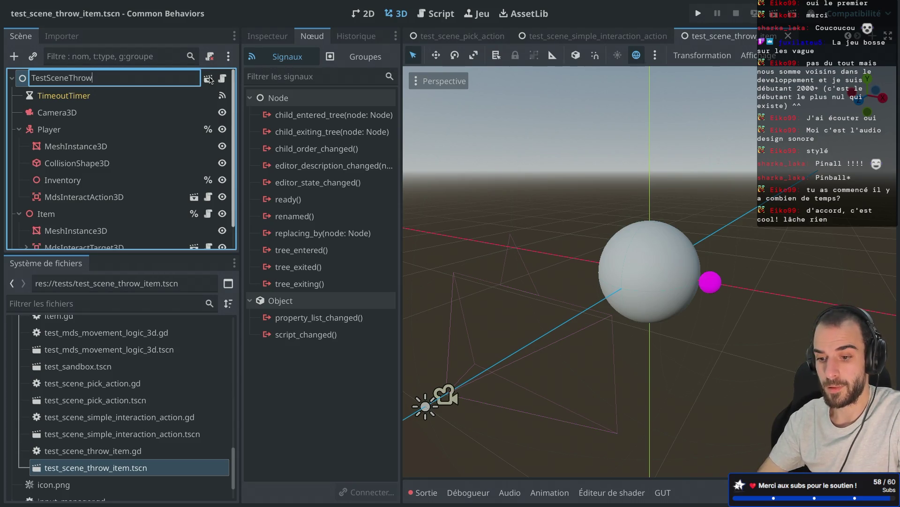
{"action": "type", "text": "Item"}
{"action": "key", "text": "Return"}
- Save the scene and move the Item node under the Player's Inventory
{"action": "key", "text": "ctrl+s"}
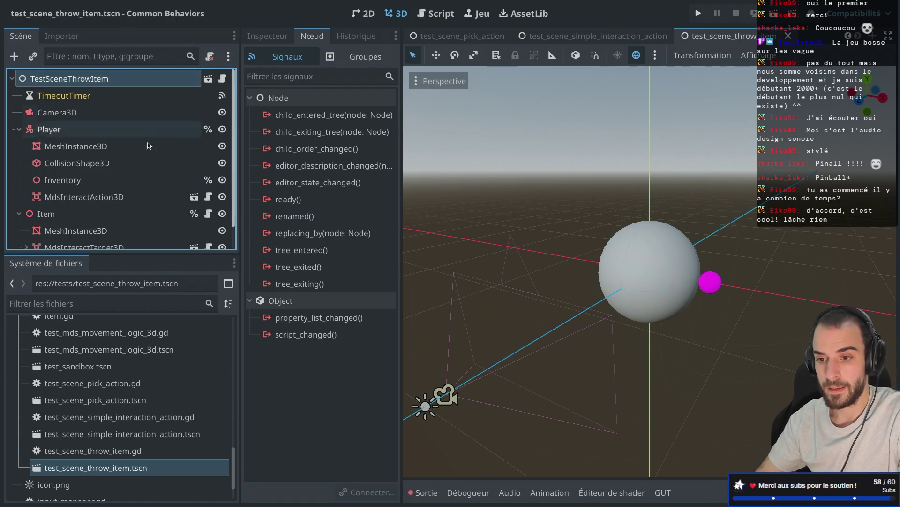
{"action": "scroll", "coordinate": [118, 168], "scroll_direction": "down", "scroll_amount": 1}
{"action": "left_click_drag", "start_coordinate": [63, 189], "coordinate": [78, 160]}
- Set the Item node's Transform position to 0, 0, 0 in the Inspector
{"action": "double_click", "coordinate": [68, 171]}
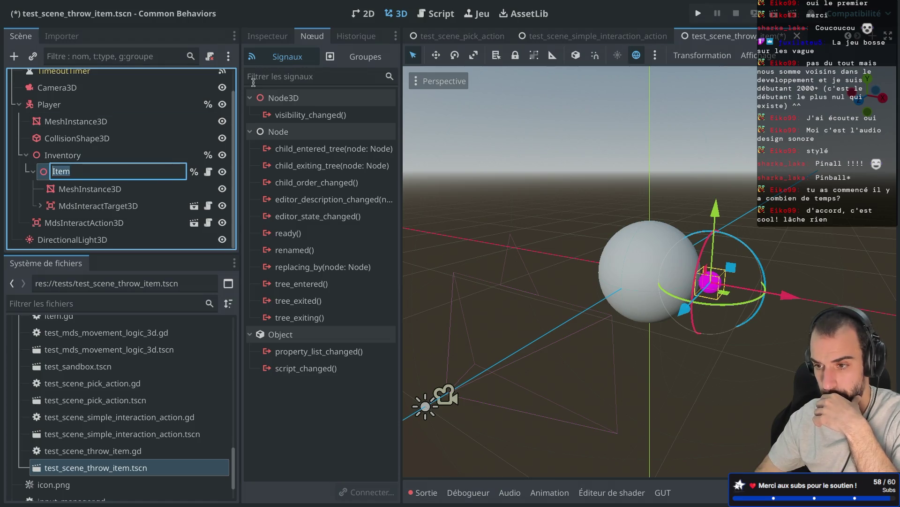
{"action": "left_click", "coordinate": [273, 43]}
{"action": "left_click", "coordinate": [283, 37]}
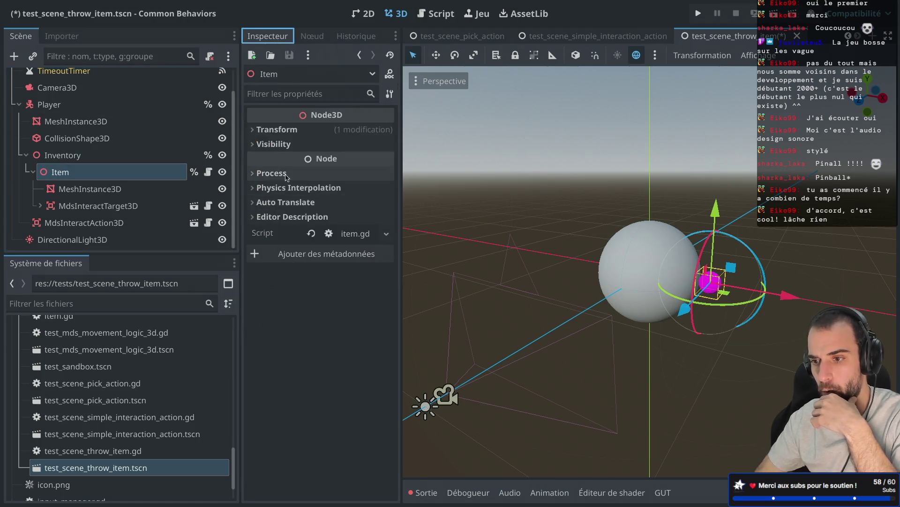
{"action": "left_click", "coordinate": [255, 130]}
{"action": "left_click", "coordinate": [280, 164]}
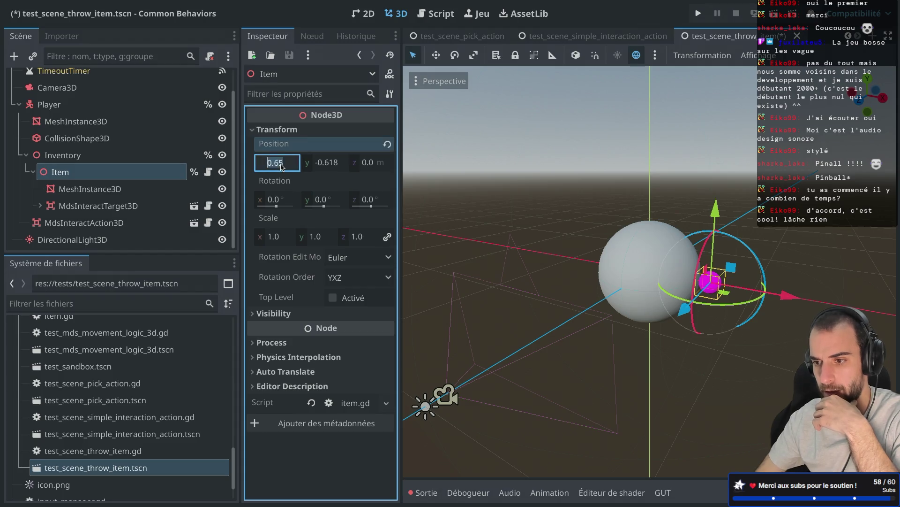
{"action": "key", "text": "BackSpace"}
{"action": "type", "text": "0.65"}
{"action": "left_click", "coordinate": [340, 168]}
{"action": "key", "text": "BackSpace"}
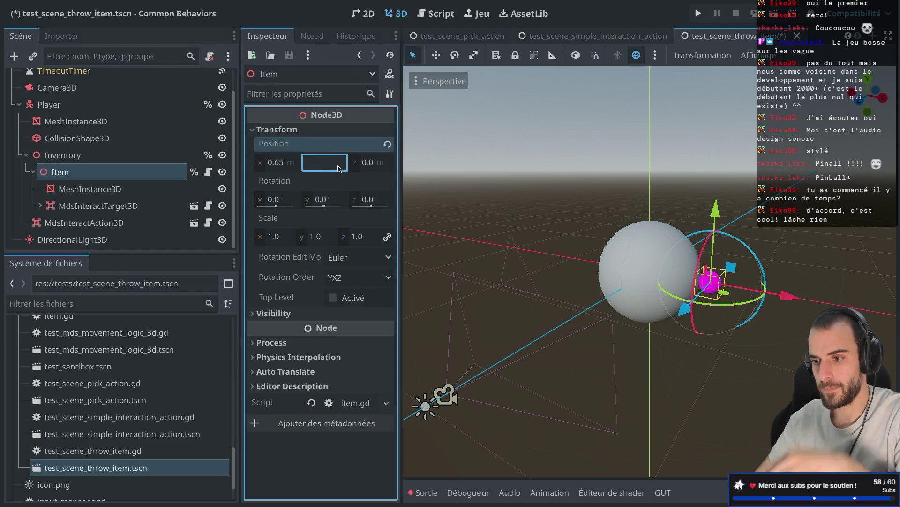
{"action": "key", "text": "Escape"}
{"action": "left_click", "coordinate": [281, 168]}
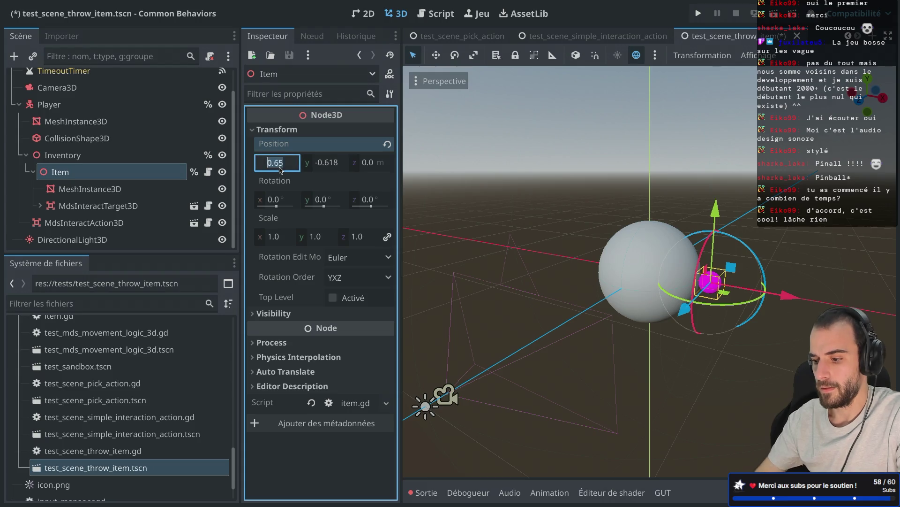
{"action": "type", "text": "0"}
{"action": "key", "text": "Tab"}
{"action": "type", "text": "0"}
{"action": "key", "text": "Tab"}
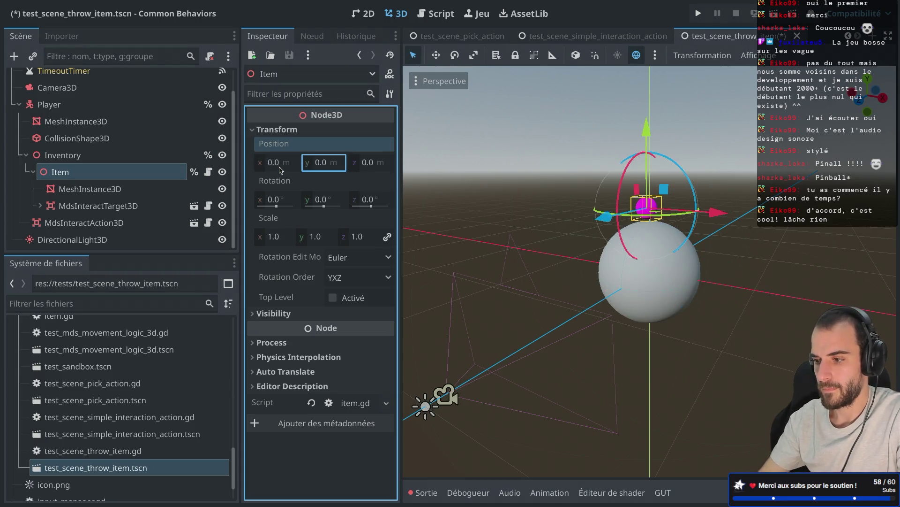
{"action": "key", "text": "Tab"}
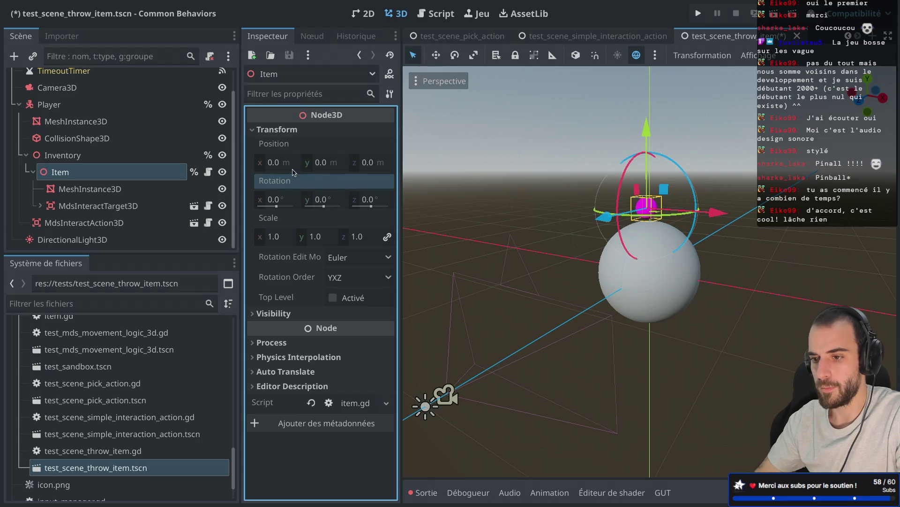
- Set Inventory's position to 0, 1, 0 and preview the scene through Camera3D
{"action": "left_click", "coordinate": [81, 158]}
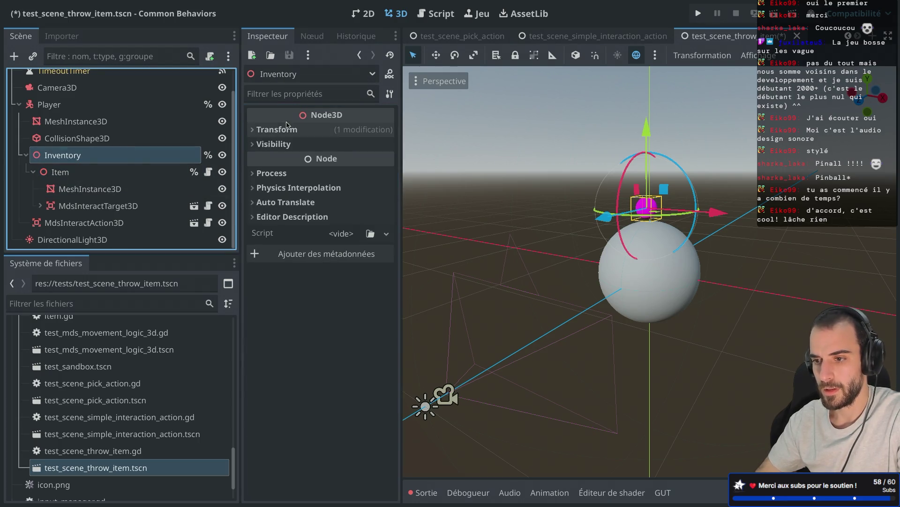
{"action": "left_click", "coordinate": [265, 130]}
{"action": "left_click", "coordinate": [323, 162]}
{"action": "type", "text": "1"}
{"action": "key", "text": "Return"}
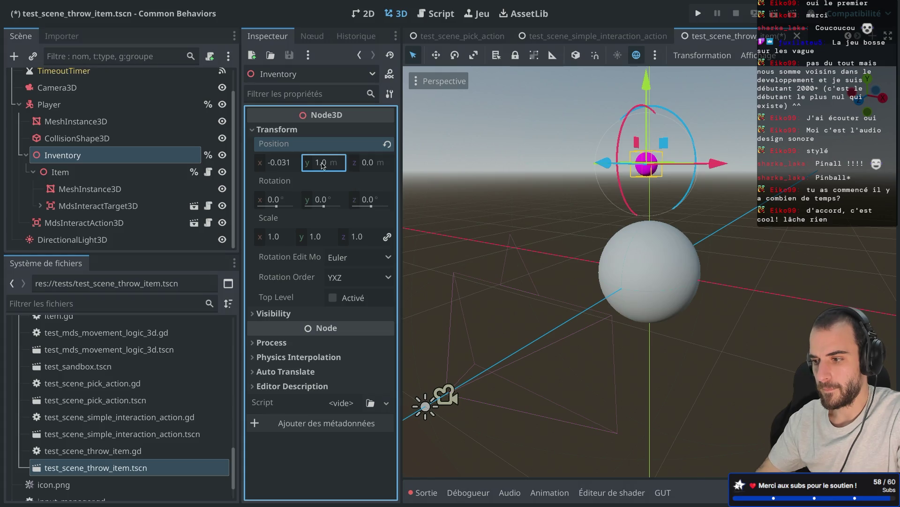
{"action": "left_click", "coordinate": [273, 164]}
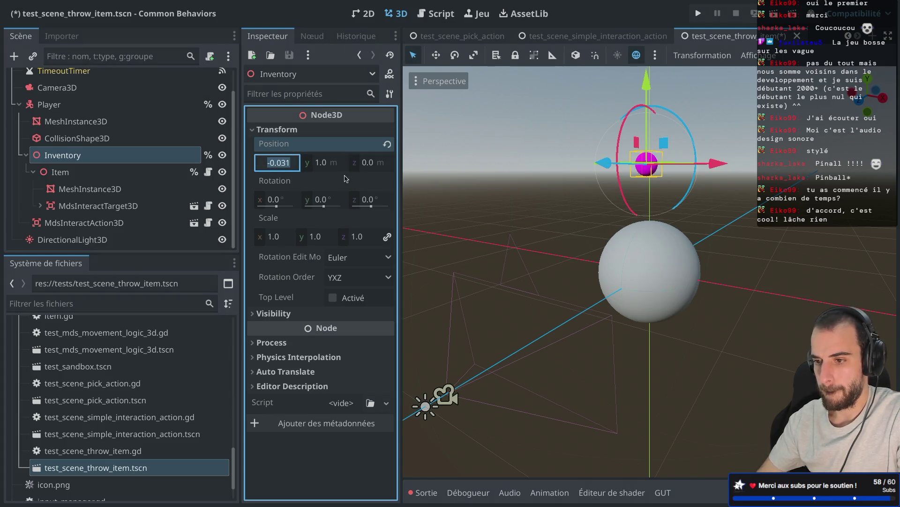
{"action": "type", "text": "0"}
{"action": "key", "text": "Return"}
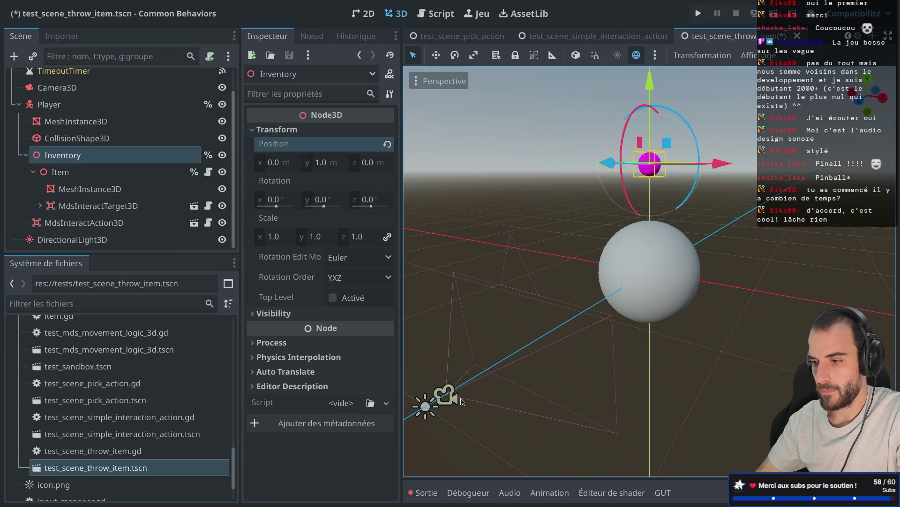
{"action": "left_click", "coordinate": [448, 398]}
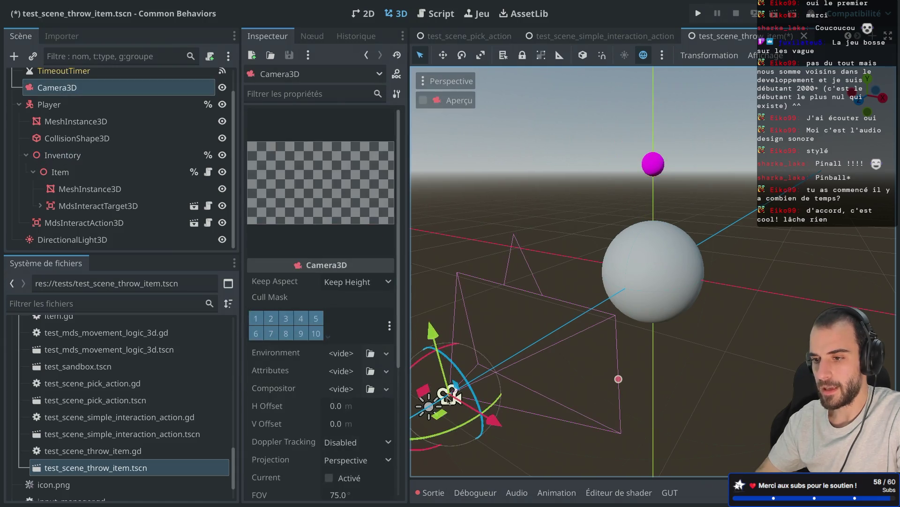
{"action": "left_click", "coordinate": [440, 104]}
- Untick Aperçu to leave the Camera3D preview
{"action": "left_click", "coordinate": [441, 105]}
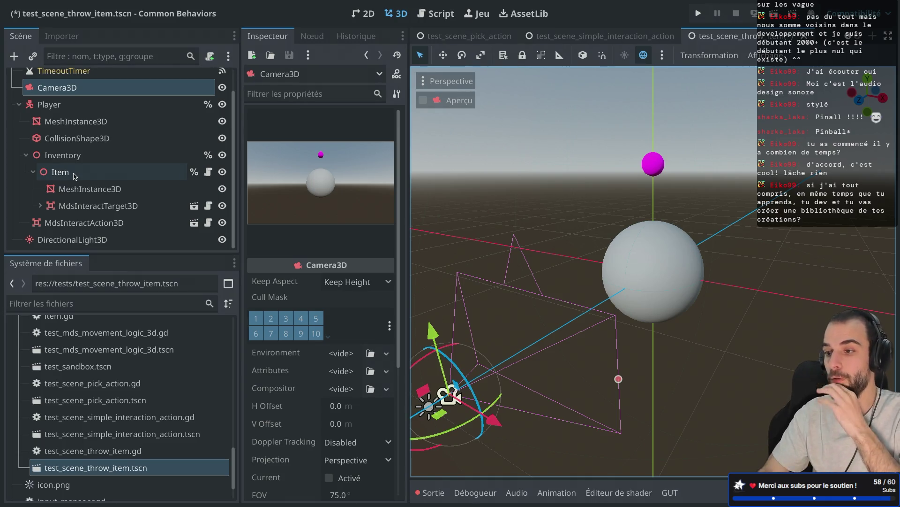
- Search the AssetLib for the author's name, clear the search, then switch to the Script workspace
{"action": "left_click", "coordinate": [524, 14]}
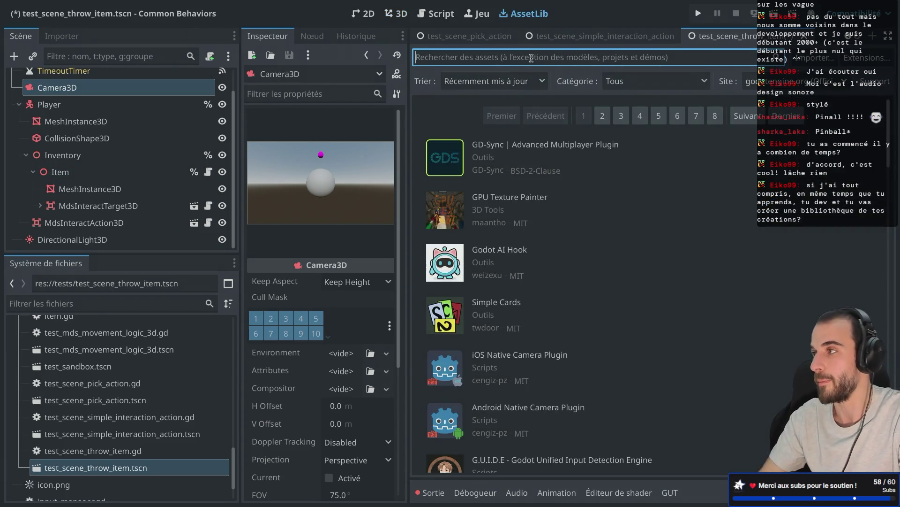
{"action": "type", "text": "mdossan"}
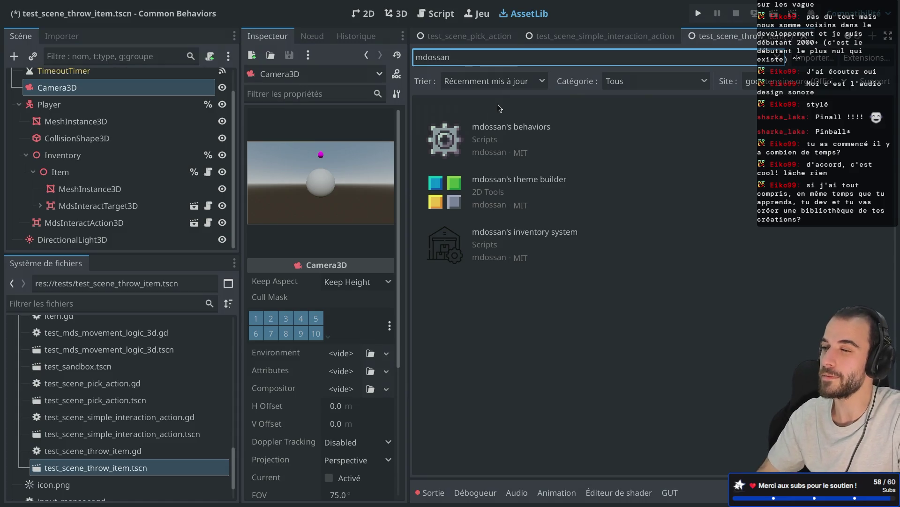
{"action": "double_click", "coordinate": [457, 58]}
{"action": "key", "text": "BackSpace"}
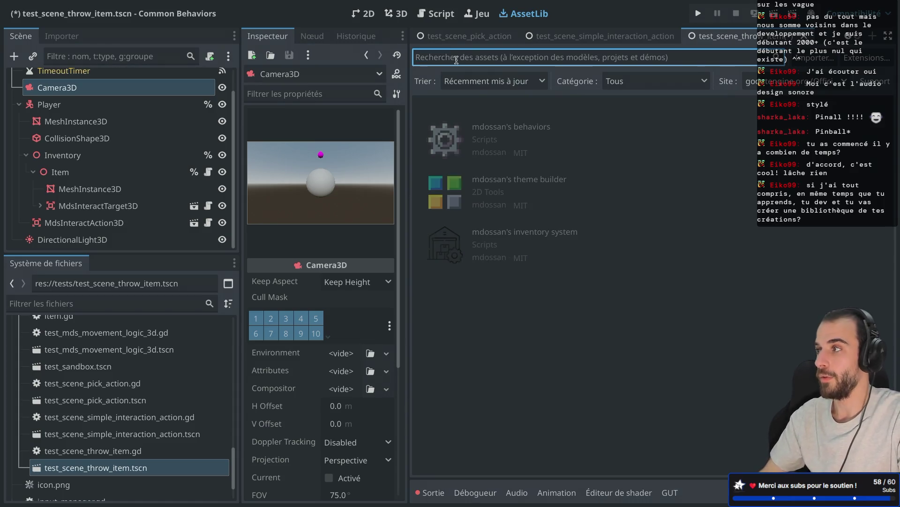
{"action": "left_click", "coordinate": [426, 14]}
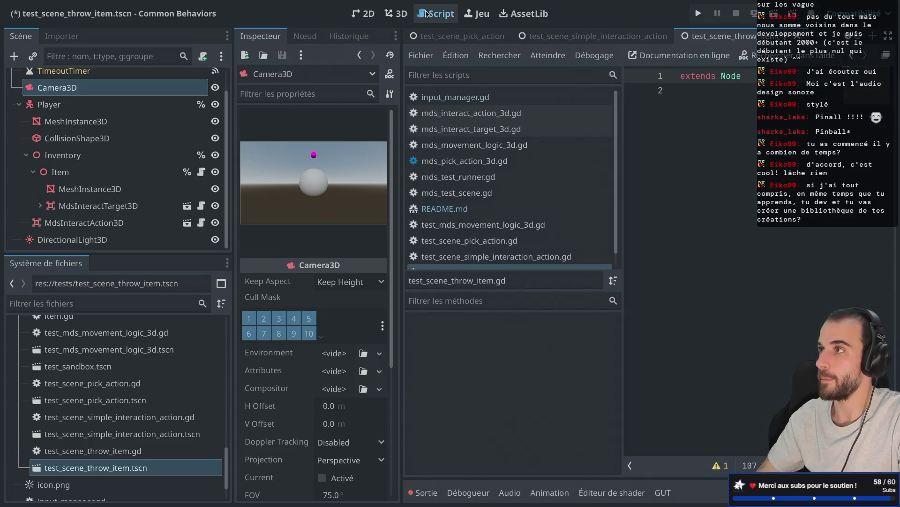
- Switch from the script editor back to the throw-item scene's 3D viewport
{"action": "left_click", "coordinate": [397, 13]}
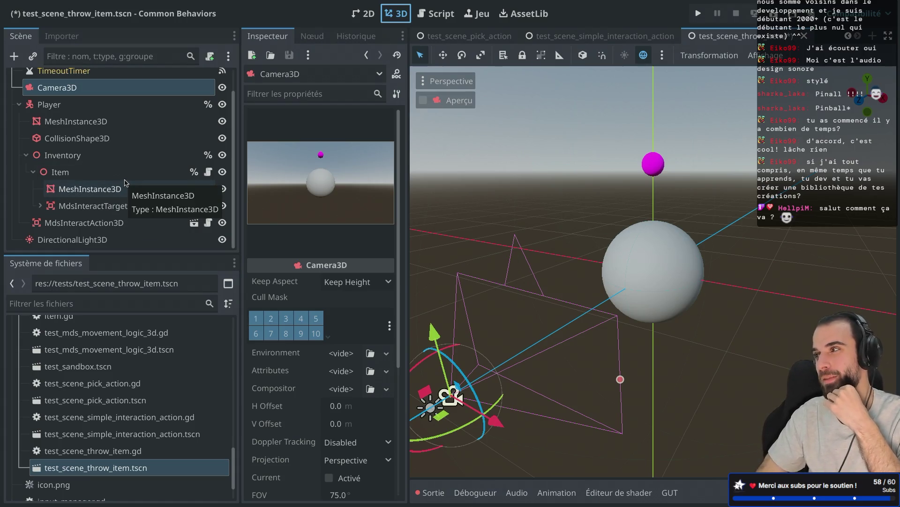
- Select the Item node in the Scene dock to inspect it
{"action": "left_click", "coordinate": [61, 172]}
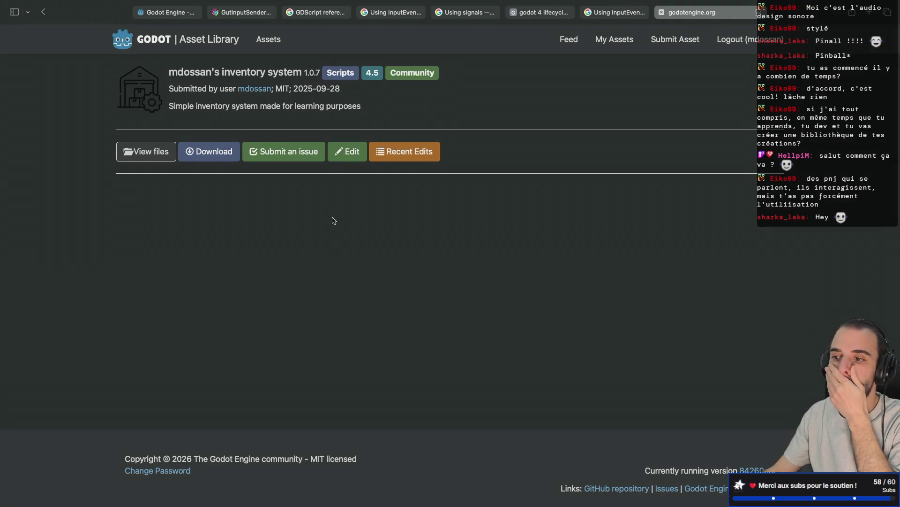
- View the asset's recent edits, then search Google for 'remove asset forom godot asset lib' and browse the results
{"action": "left_click", "coordinate": [406, 152]}
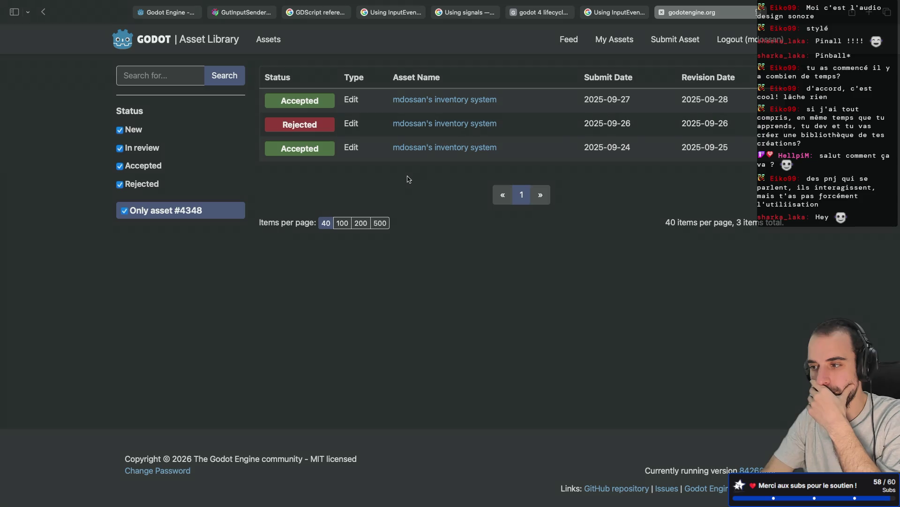
{"action": "left_click", "coordinate": [866, 16]}
{"action": "type", "text": "remove asset fo"}
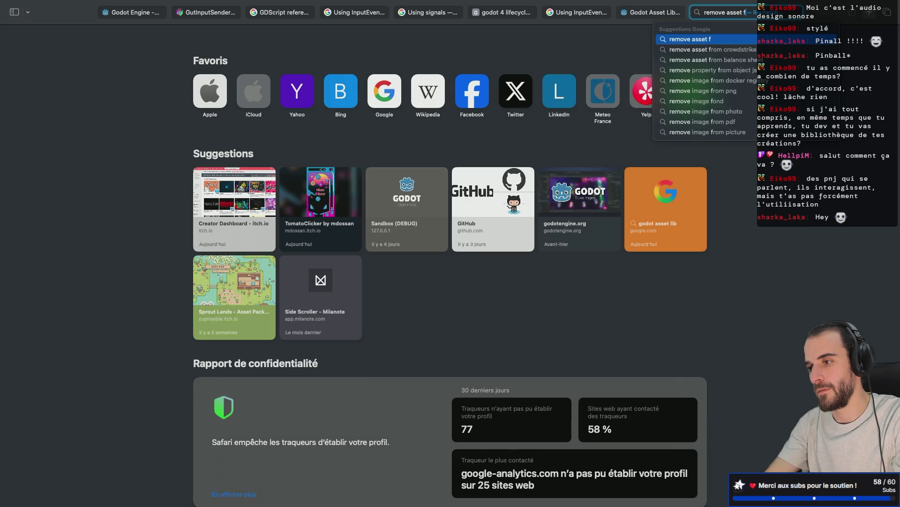
{"action": "type", "text": "rom godot asset"}
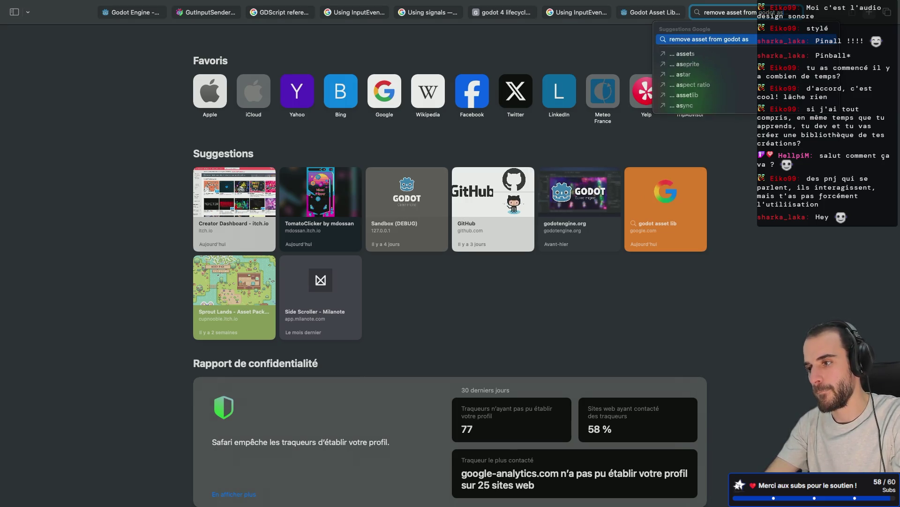
{"action": "type", "text": " lib"}
{"action": "key", "text": "Return"}
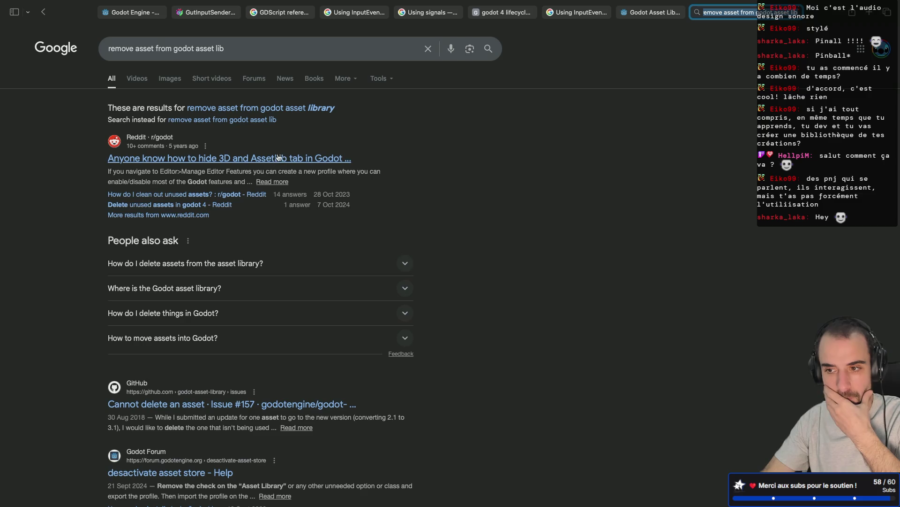
{"action": "left_click", "coordinate": [272, 165]}
{"action": "scroll", "coordinate": [457, 211], "scroll_direction": "left", "scroll_amount": 5}
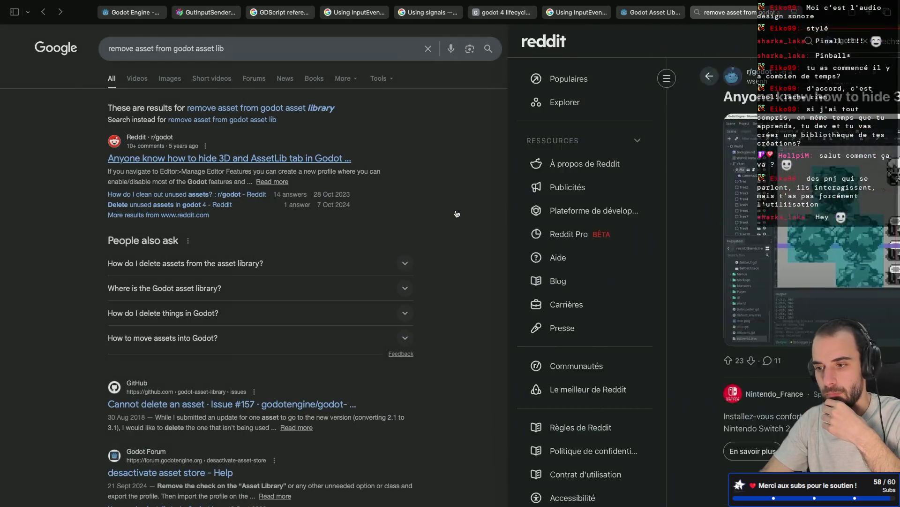
{"action": "scroll", "coordinate": [457, 214], "scroll_direction": "down", "scroll_amount": 3}
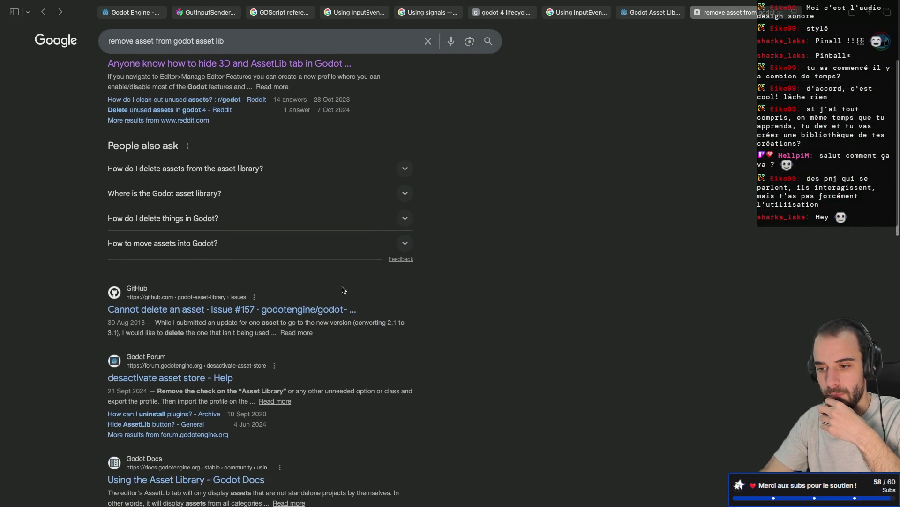
- Open GitHub issue #157 'Cannot delete an asset' and read through its comments
{"action": "left_click", "coordinate": [314, 309]}
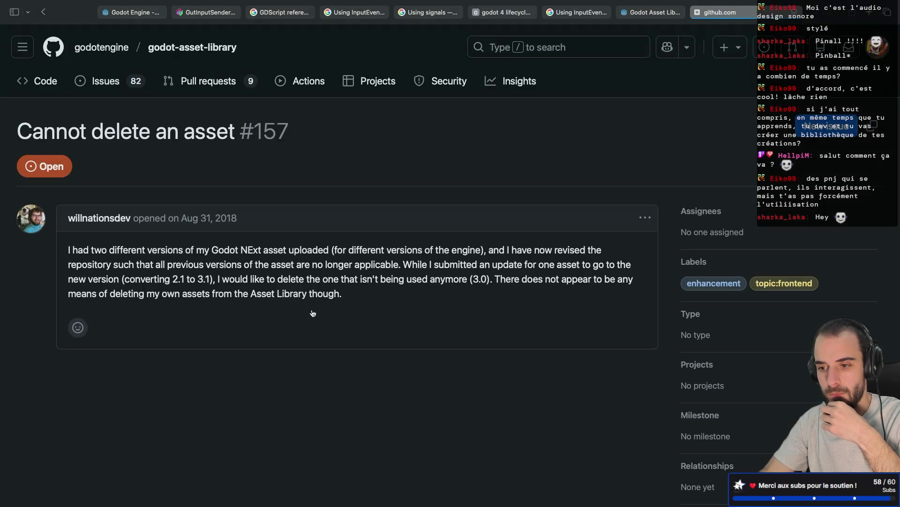
{"action": "scroll", "coordinate": [314, 313], "scroll_direction": "down", "scroll_amount": 5}
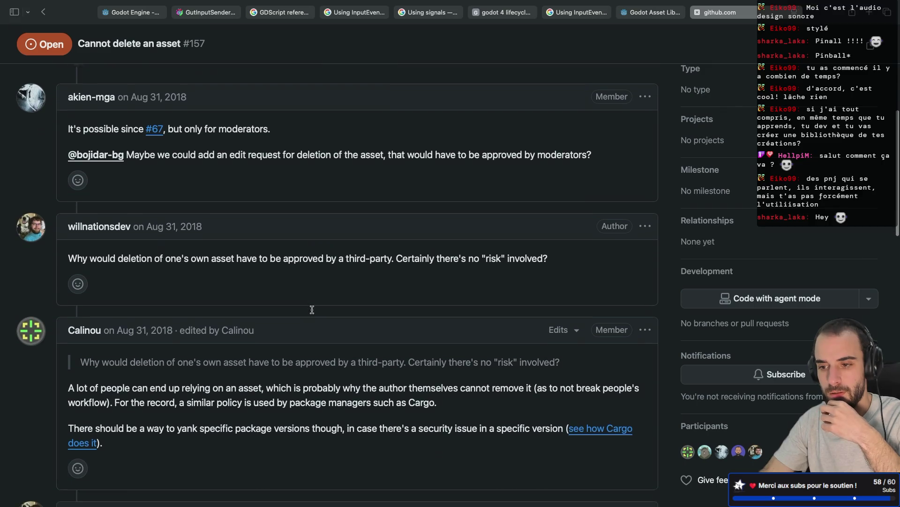
{"action": "scroll", "coordinate": [312, 310], "scroll_direction": "down", "scroll_amount": 5}
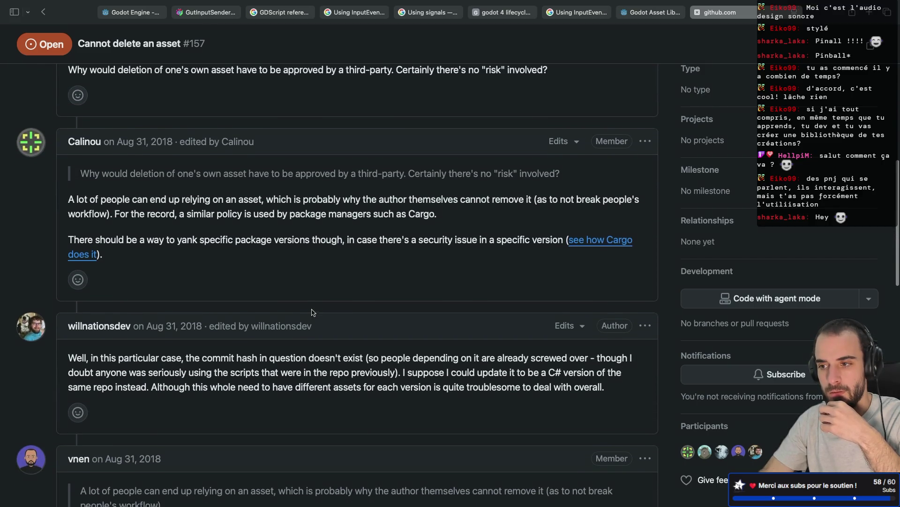
{"action": "scroll", "coordinate": [313, 313], "scroll_direction": "down", "scroll_amount": 8}
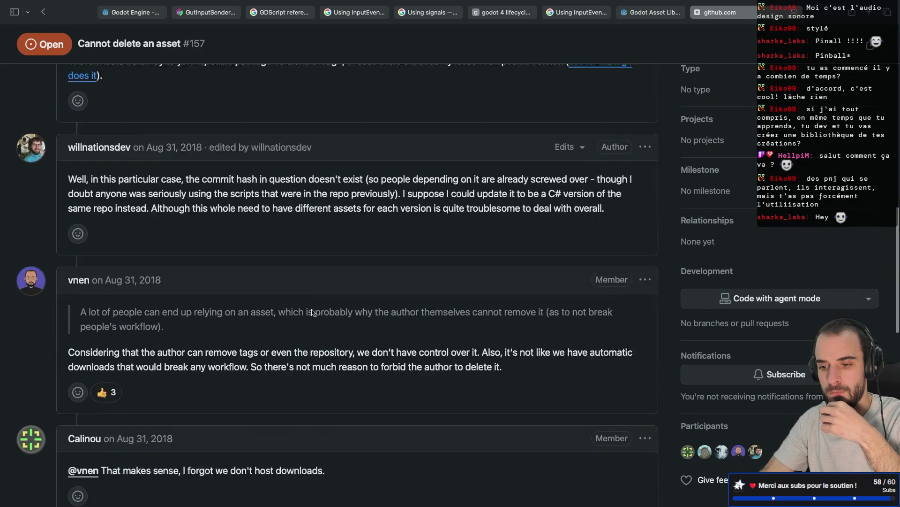
{"action": "scroll", "coordinate": [312, 310], "scroll_direction": "down", "scroll_amount": 8}
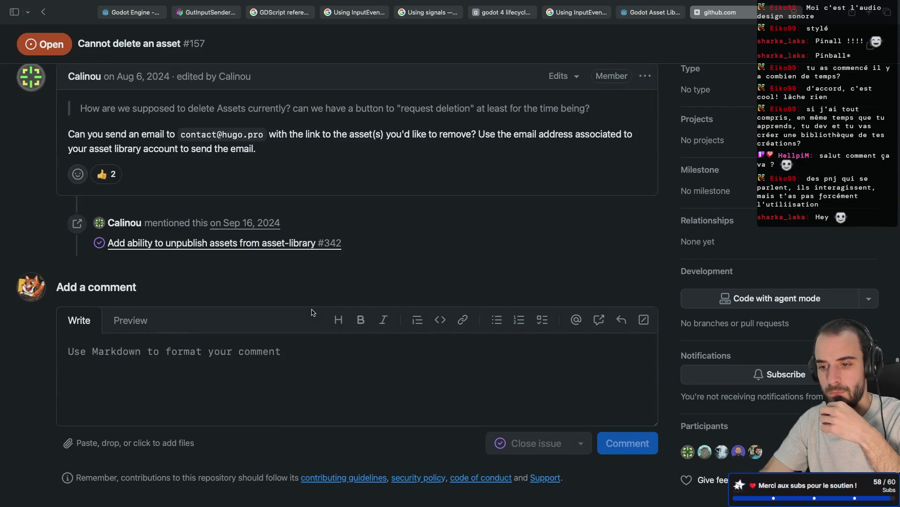
{"action": "scroll", "coordinate": [313, 311], "scroll_direction": "up", "scroll_amount": 15}
{"action": "scroll", "coordinate": [312, 312], "scroll_direction": "up", "scroll_amount": 3}
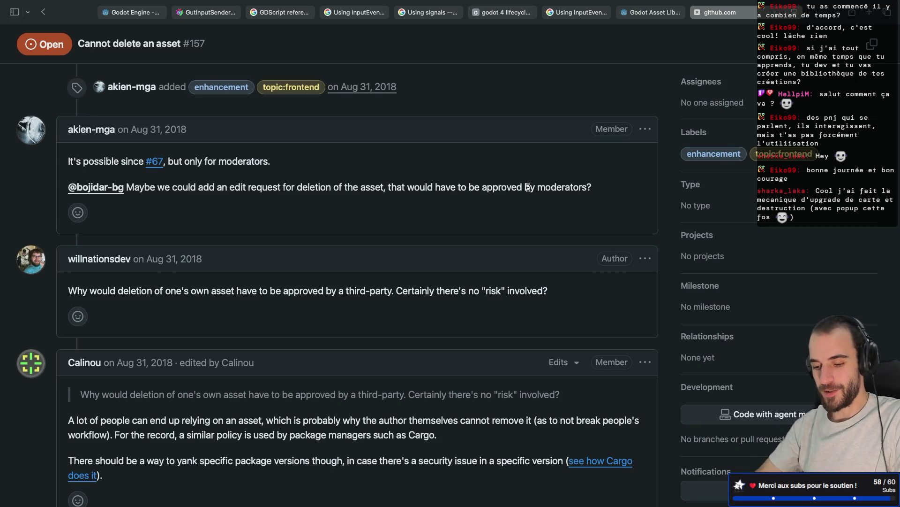
- Glance at the Godot editor, then return to the GitHub issue
{"action": "key", "text": "XF86MonBrightnessUp"}
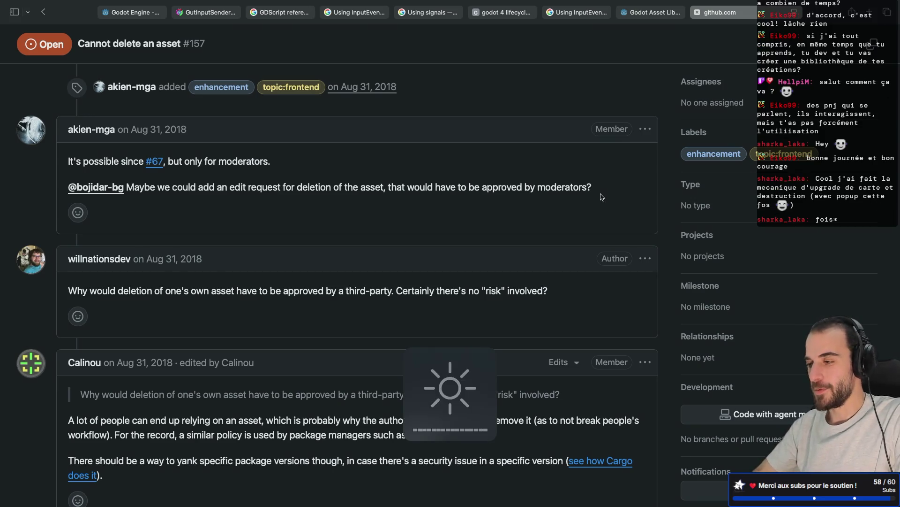
{"action": "key", "text": "ctrl+Left"}
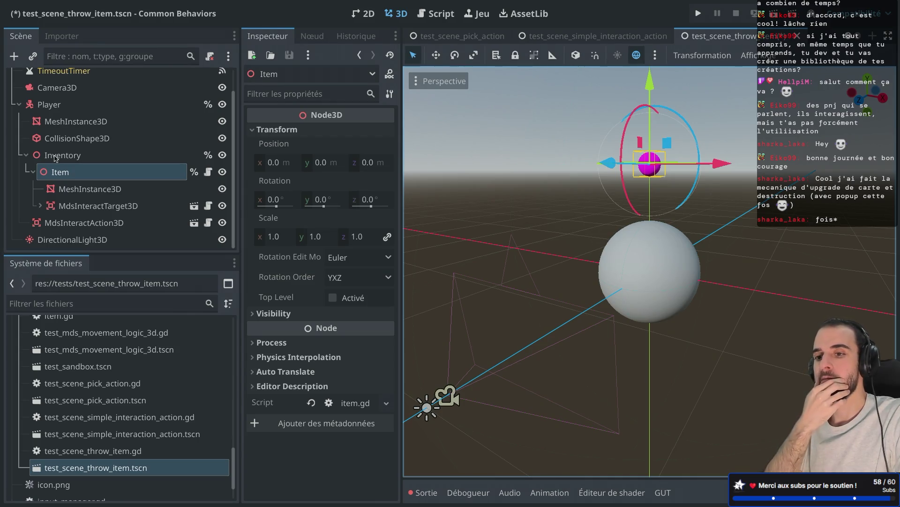
{"action": "key", "text": "ctrl+Right"}
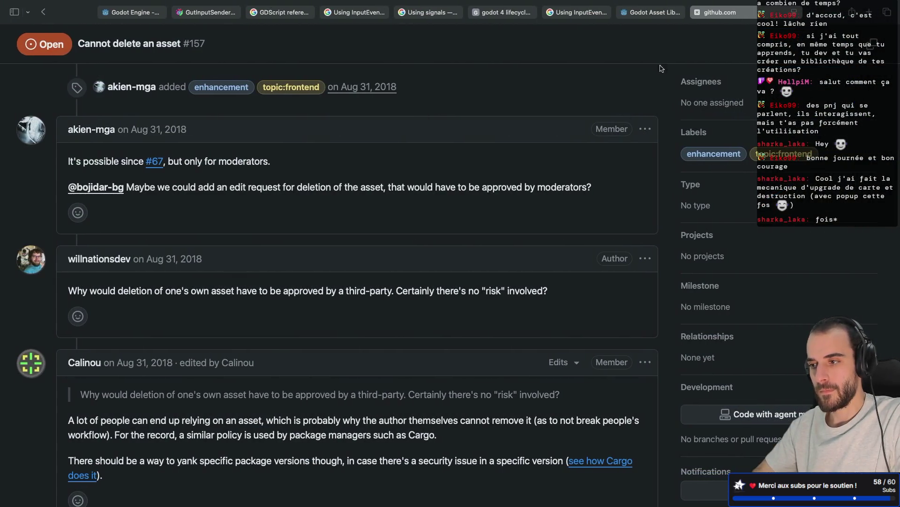
- Open the inventory system asset's details from My Assets in the Godot Asset Library
{"action": "left_click", "coordinate": [653, 14]}
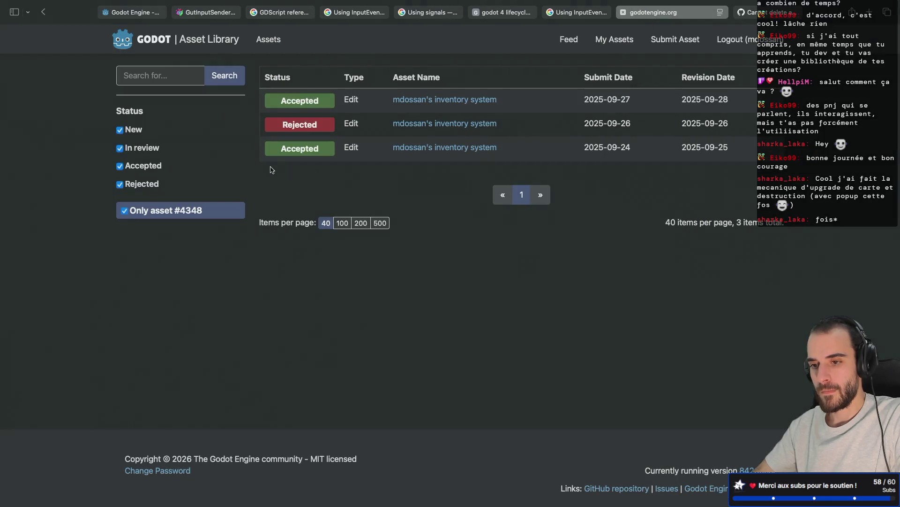
{"action": "left_click", "coordinate": [615, 42]}
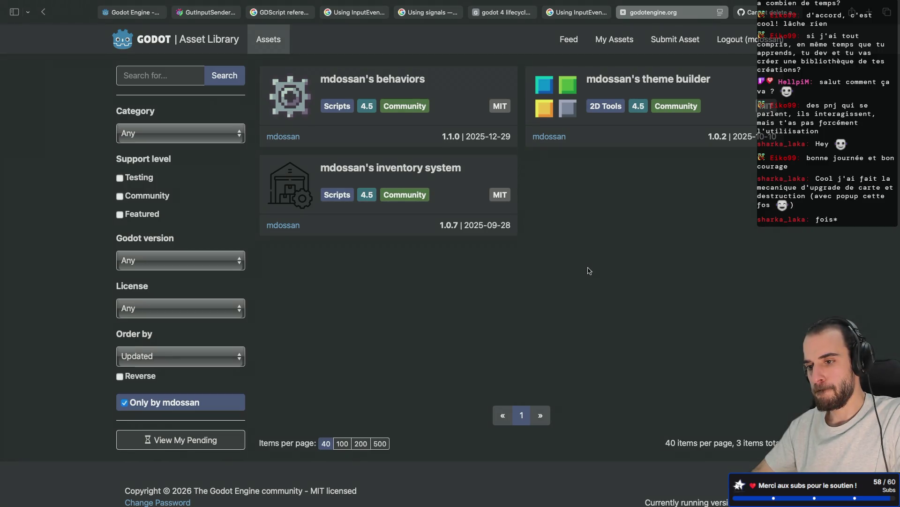
{"action": "scroll", "coordinate": [453, 314], "scroll_direction": "down", "scroll_amount": 1}
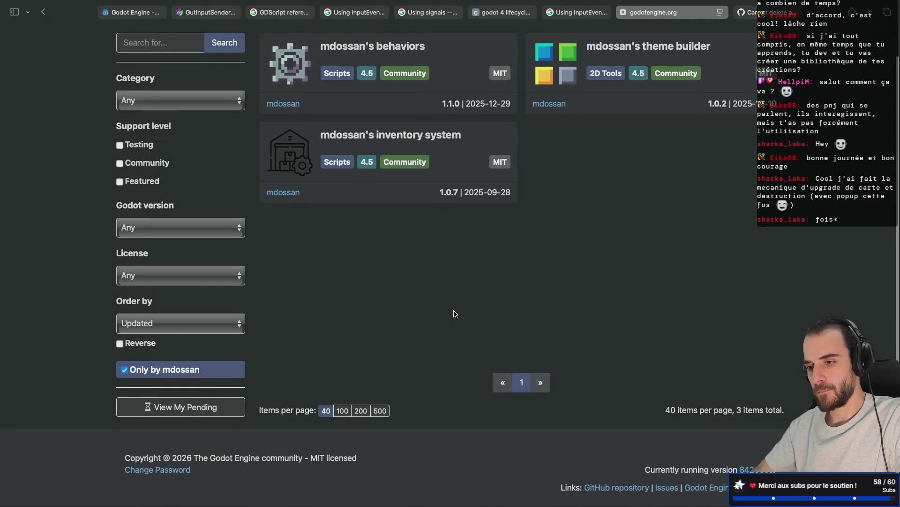
{"action": "left_click", "coordinate": [456, 158]}
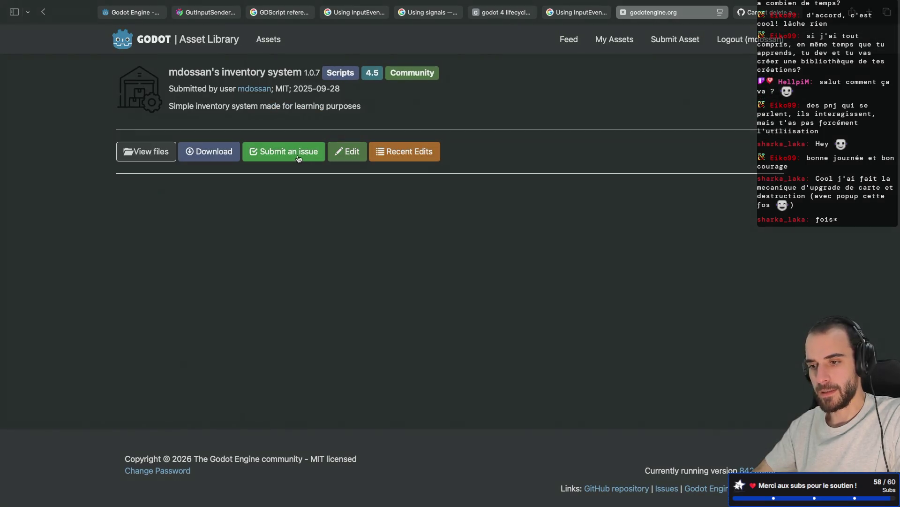
- Open the asset's edit form and review the minimum Godot version, keeping 4.5
{"action": "left_click", "coordinate": [350, 154]}
{"action": "scroll", "coordinate": [277, 263], "scroll_direction": "down", "scroll_amount": 6}
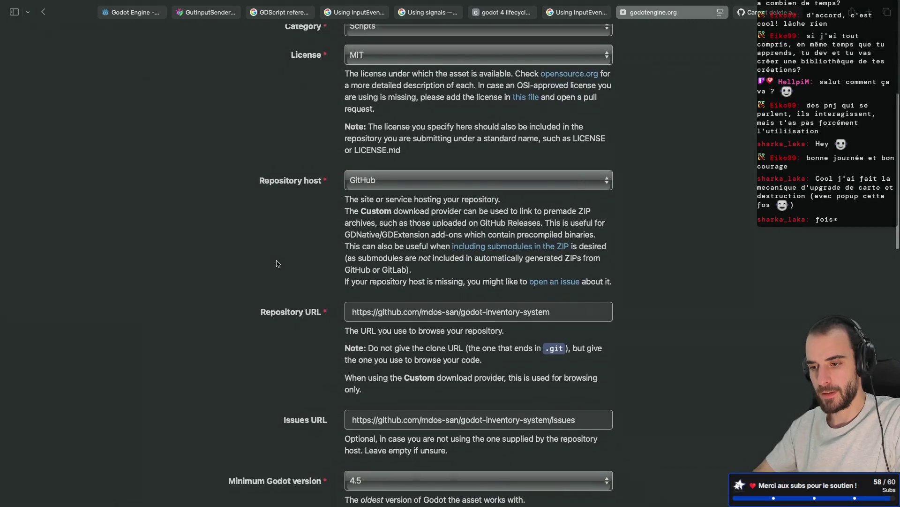
{"action": "scroll", "coordinate": [277, 263], "scroll_direction": "down", "scroll_amount": 6}
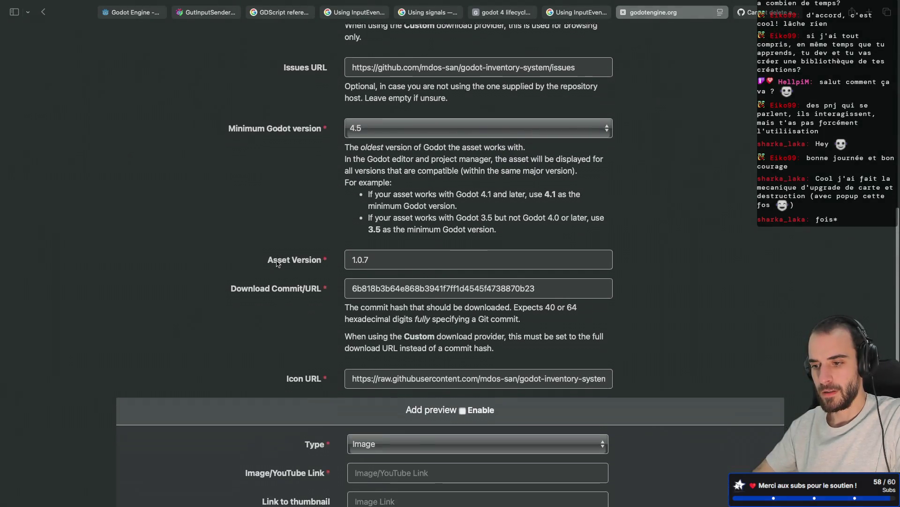
{"action": "left_click", "coordinate": [394, 89]}
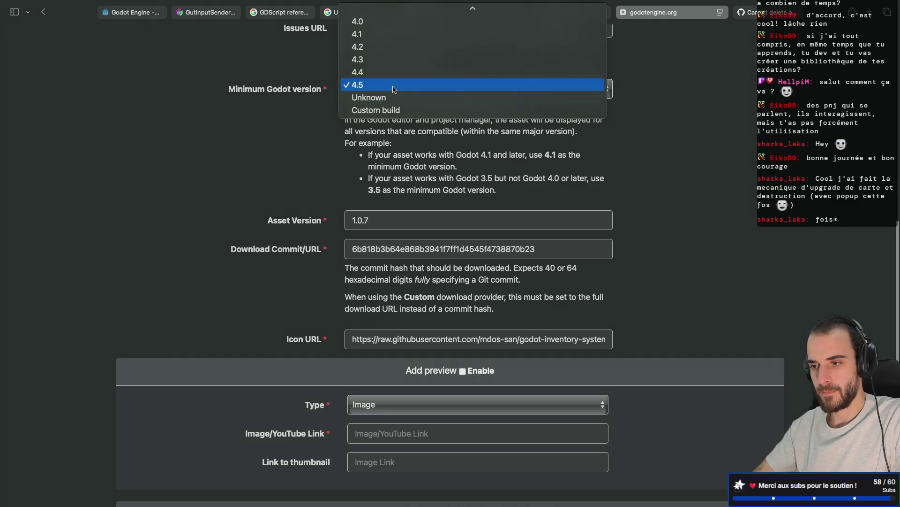
{"action": "scroll", "coordinate": [394, 84], "scroll_direction": "up", "scroll_amount": 3}
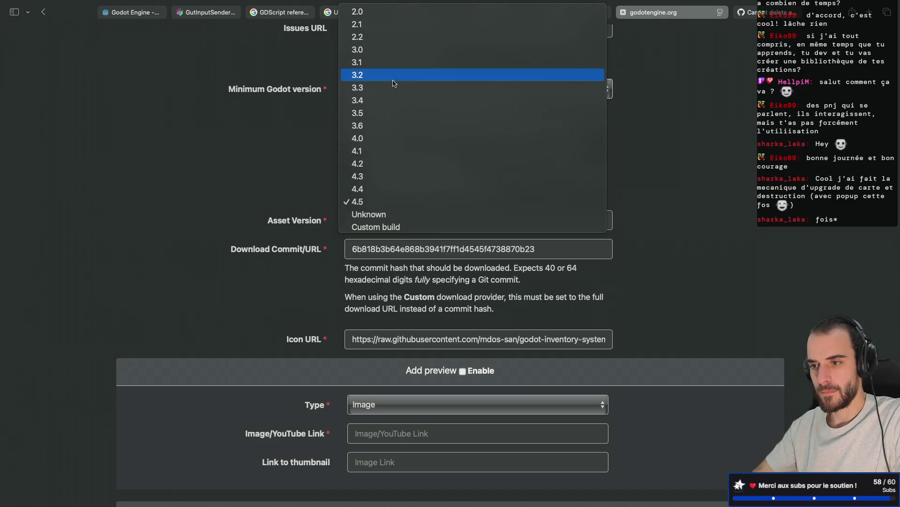
{"action": "left_click", "coordinate": [232, 146]}
- Review the category choices unchanged, leave the edit form without submitting, and return to the editor
{"action": "scroll", "coordinate": [248, 227], "scroll_direction": "down", "scroll_amount": 5}
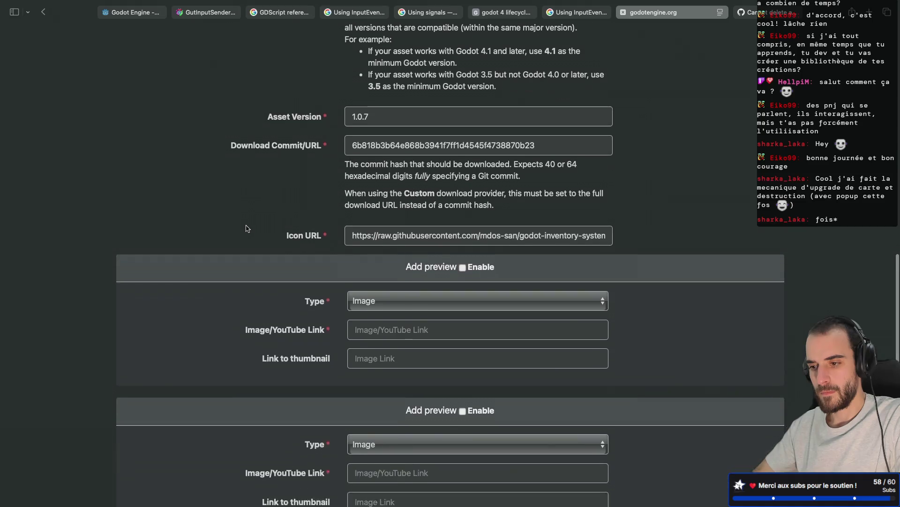
{"action": "scroll", "coordinate": [247, 228], "scroll_direction": "down", "scroll_amount": 5}
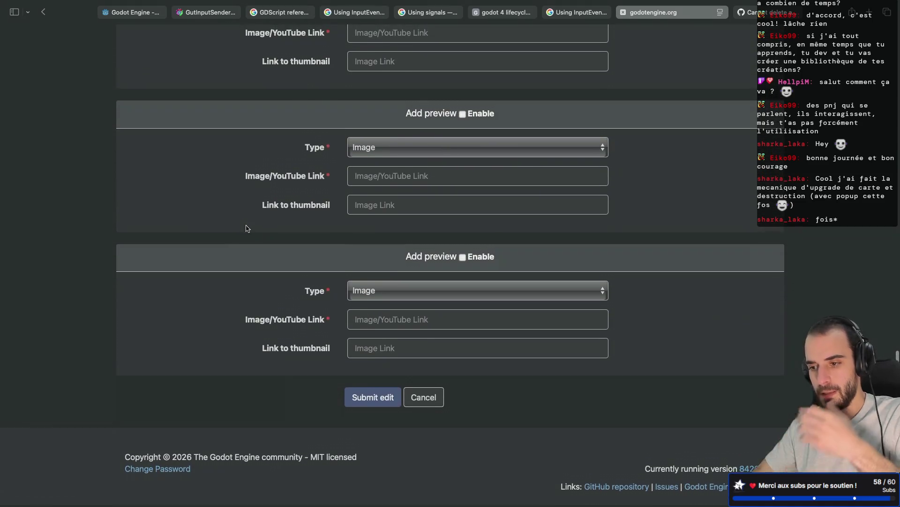
{"action": "scroll", "coordinate": [247, 228], "scroll_direction": "up", "scroll_amount": 20}
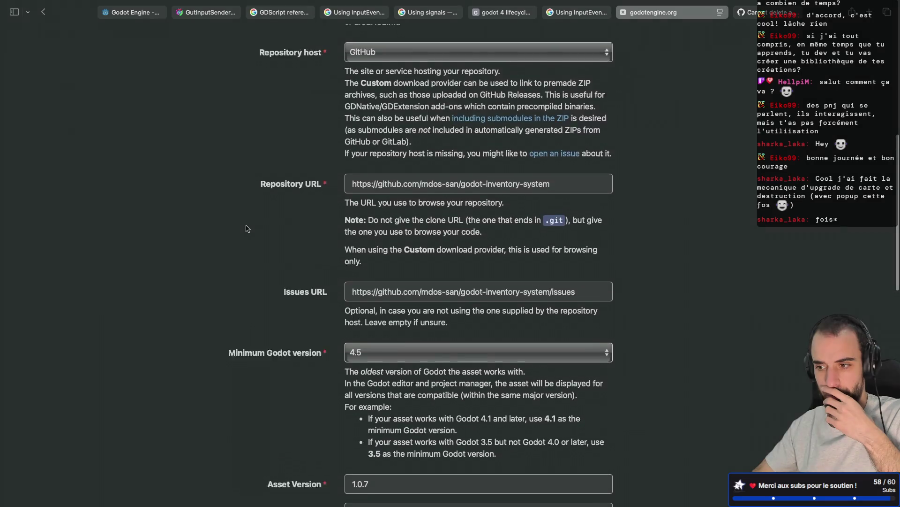
{"action": "scroll", "coordinate": [247, 228], "scroll_direction": "up", "scroll_amount": 6}
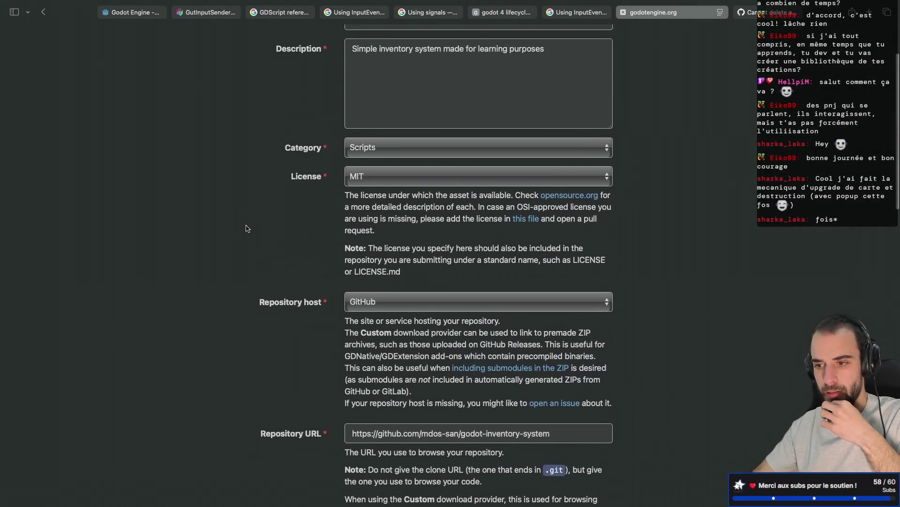
{"action": "key", "text": "space"}
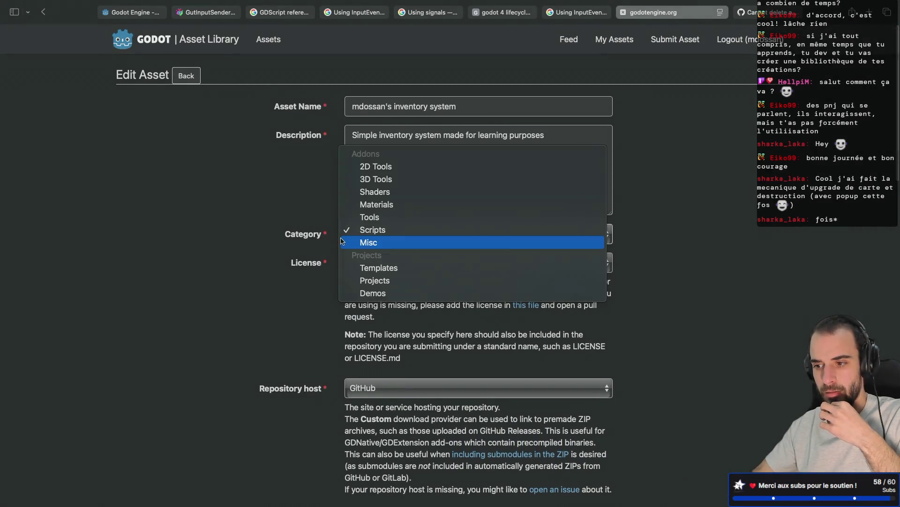
{"action": "left_click", "coordinate": [239, 252]}
{"action": "left_click", "coordinate": [186, 75]}
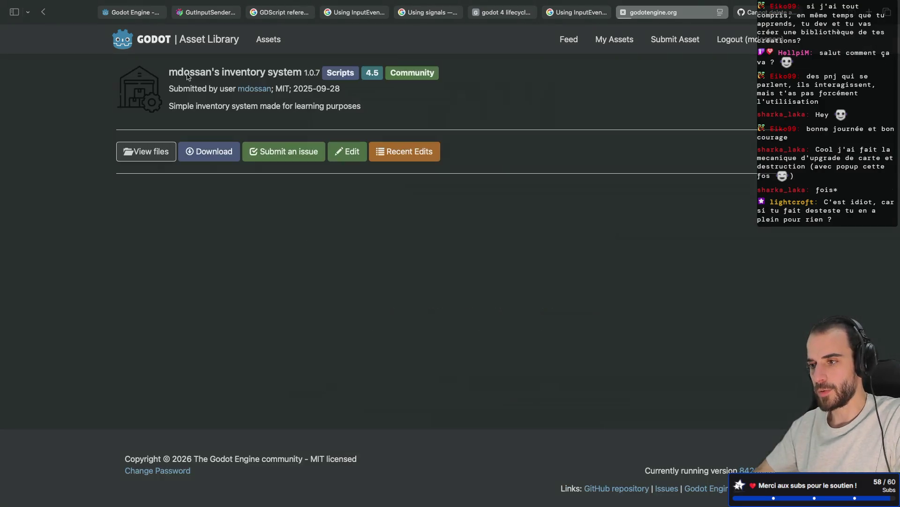
{"action": "left_click", "coordinate": [720, 12]}
- Save test_scene_throw_item.tscn in Godot, briefly glancing at the browser before returning
{"action": "key", "text": "super+Tab"}
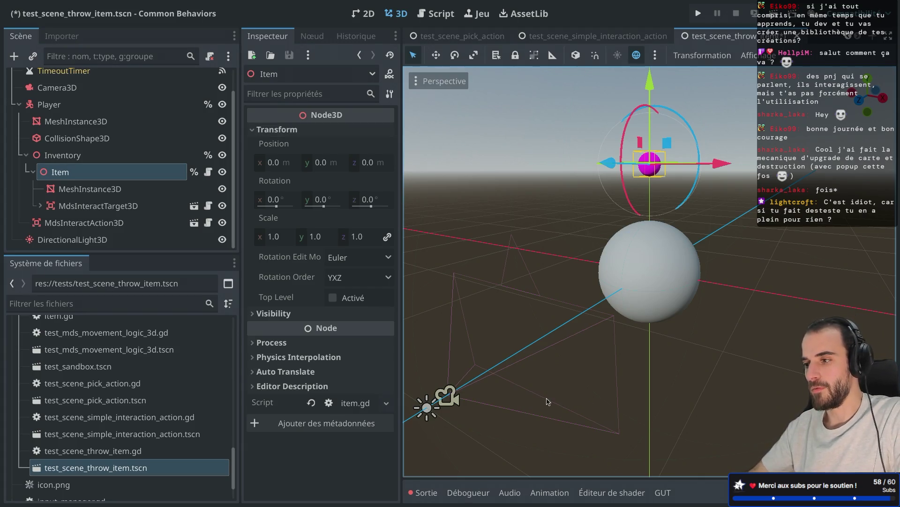
{"action": "key", "text": "ctrl+s"}
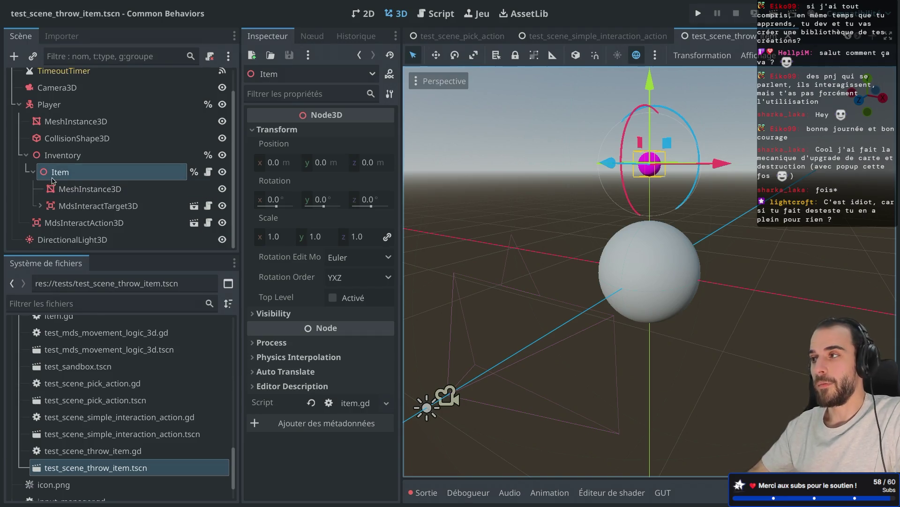
{"action": "key", "text": "alt+Tab"}
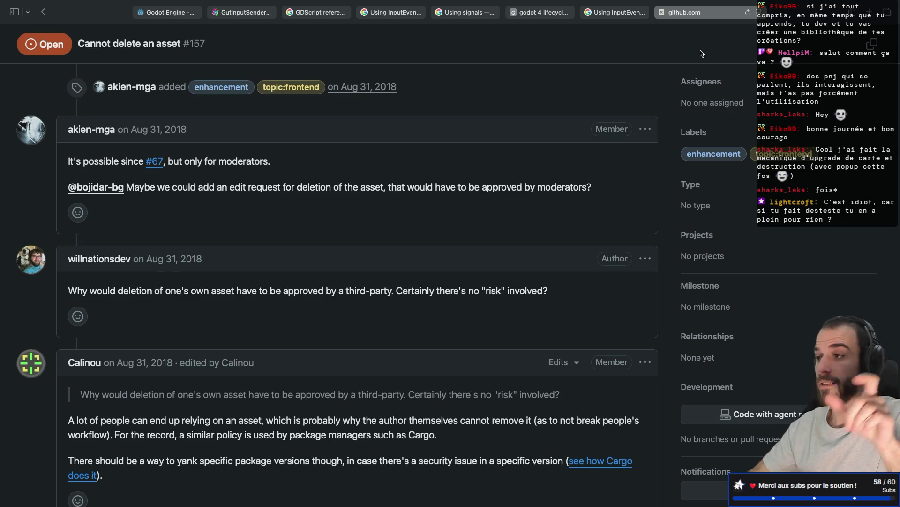
{"action": "key", "text": "ctrl+Left"}
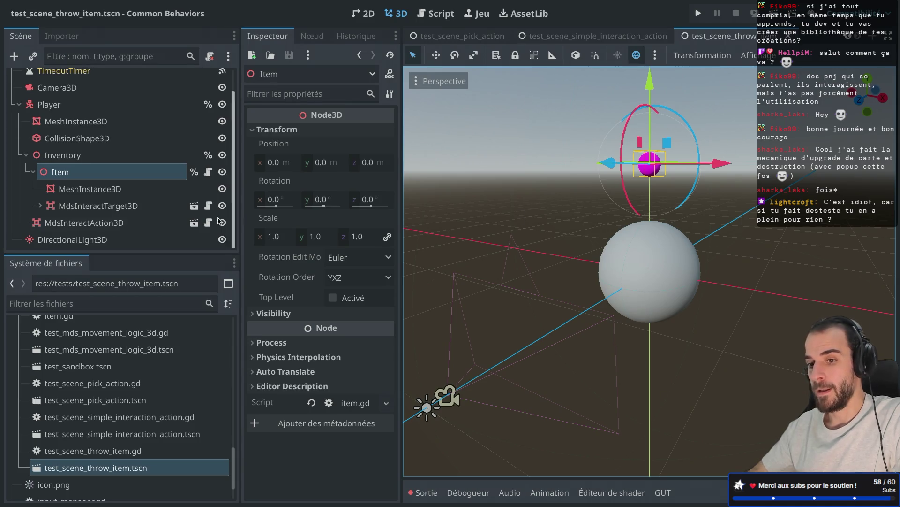
- Fold the Item node's children away so Item sits directly under Inventory
{"action": "left_click", "coordinate": [29, 171]}
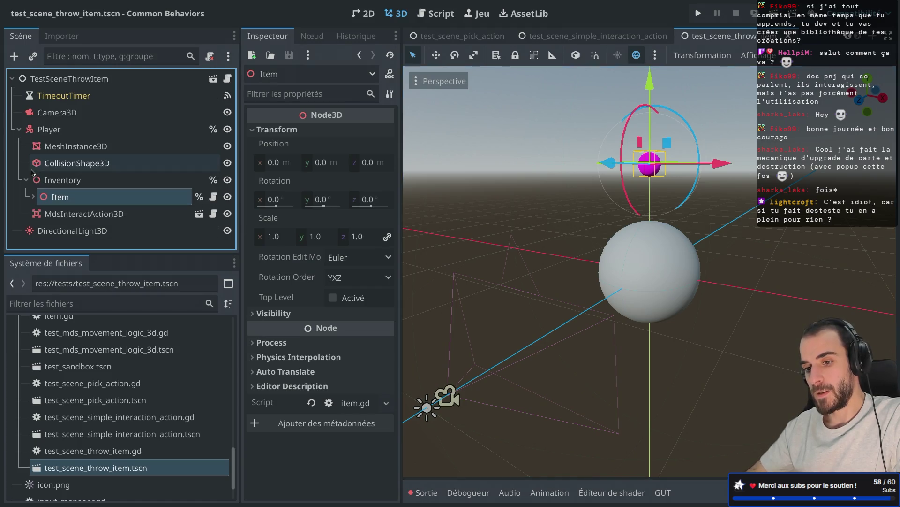
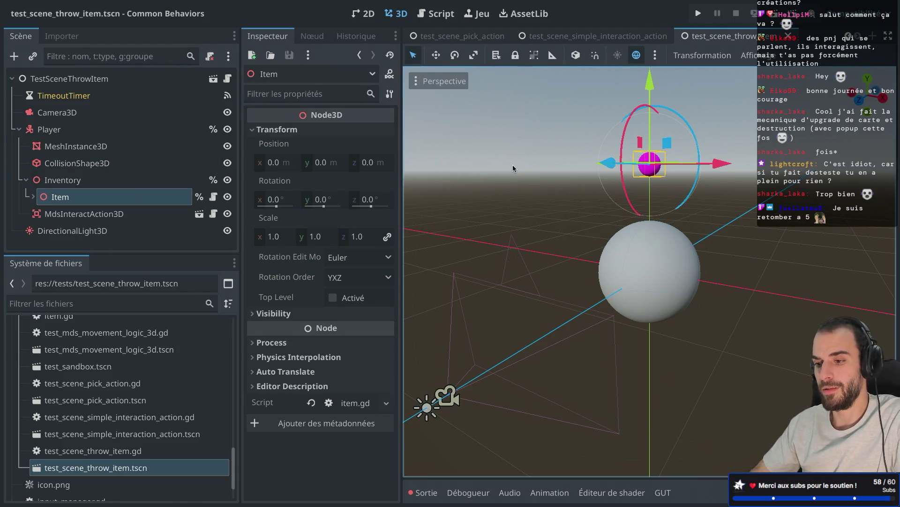
- Orbit the 3D viewport around the sphere
{"action": "key", "text": "KP_4"}
{"action": "key", "text": "KP_4"}
{"action": "key", "text": "KP_4"}
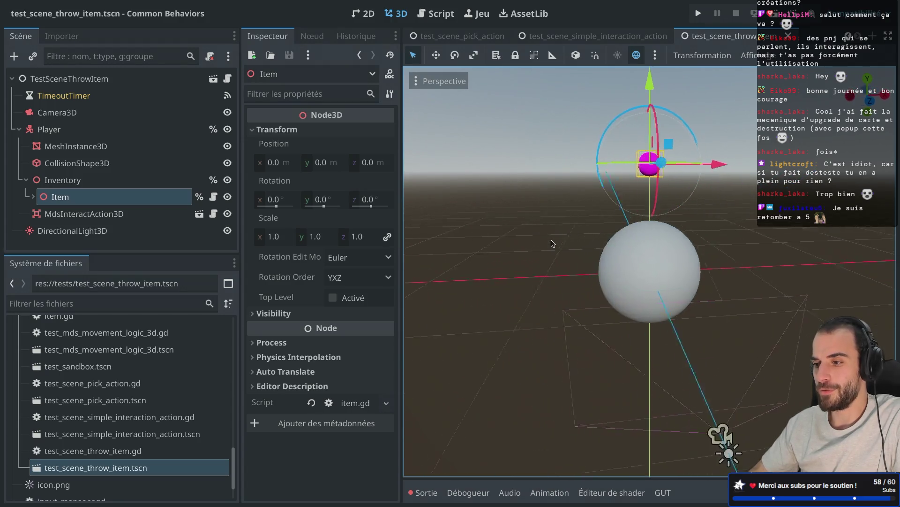
{"action": "key", "text": "KP_4"}
{"action": "key", "text": "KP_4"}
{"action": "key", "text": "KP_4"}
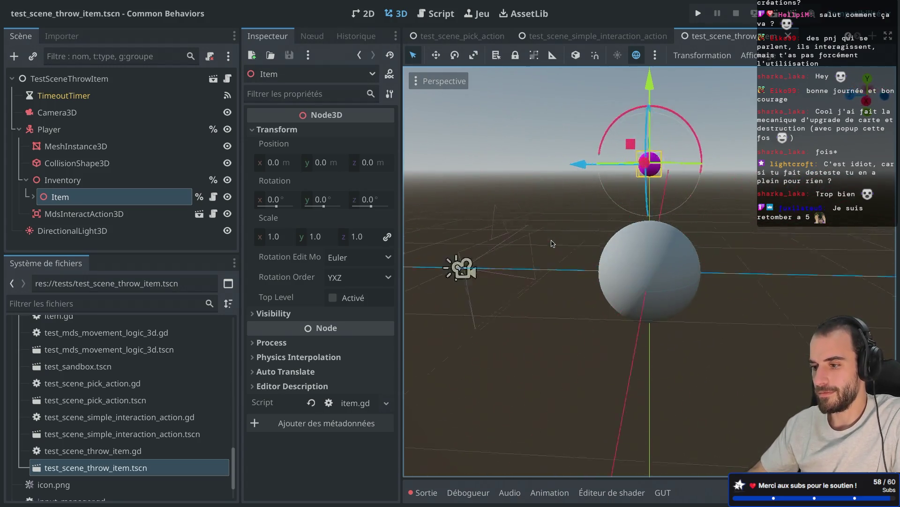
{"action": "key", "text": "KP_4"}
{"action": "key", "text": "KP_4"}
{"action": "key", "text": "KP_4"}
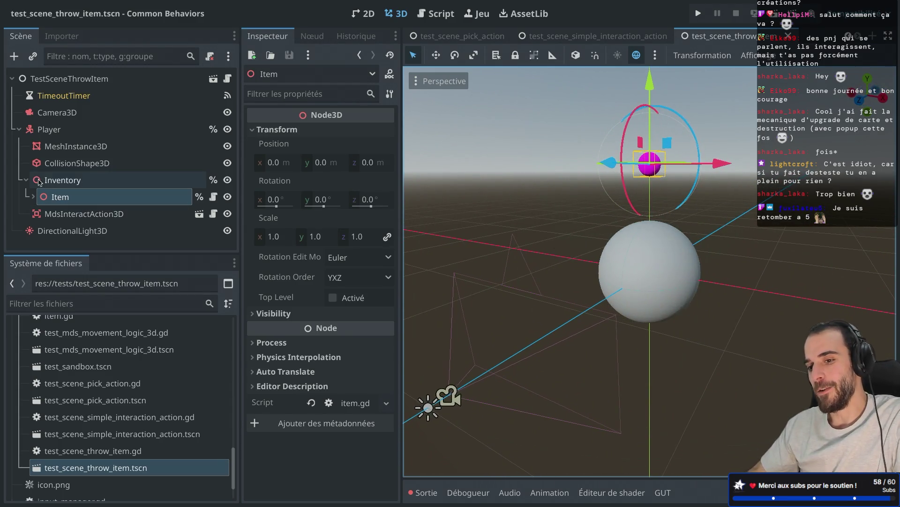
- Collapse the action and interaction folders and select the 3D logic folder
{"action": "scroll", "coordinate": [68, 350], "scroll_direction": "up", "scroll_amount": 10}
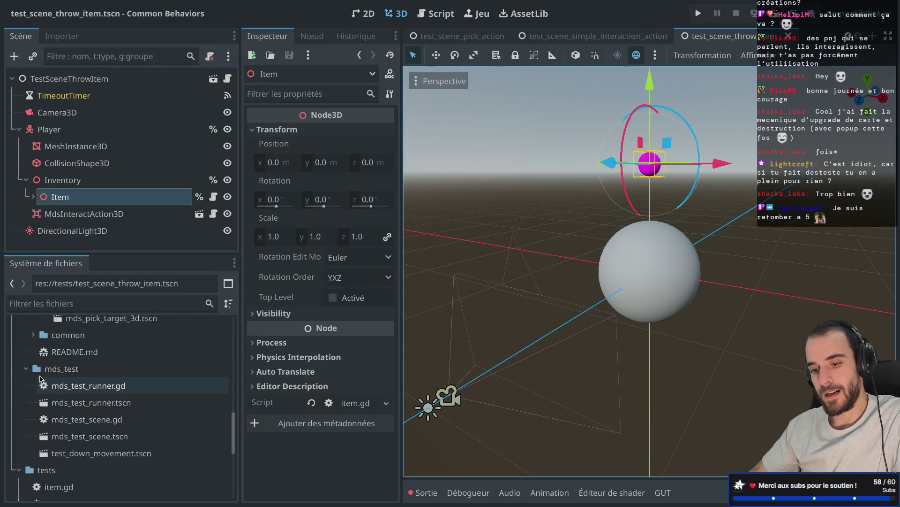
{"action": "scroll", "coordinate": [43, 384], "scroll_direction": "up", "scroll_amount": 8}
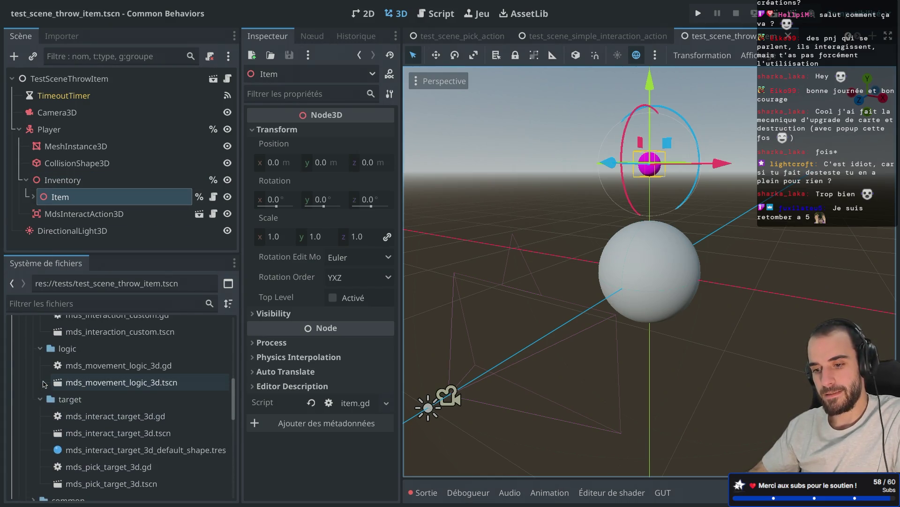
{"action": "scroll", "coordinate": [43, 383], "scroll_direction": "up", "scroll_amount": 8}
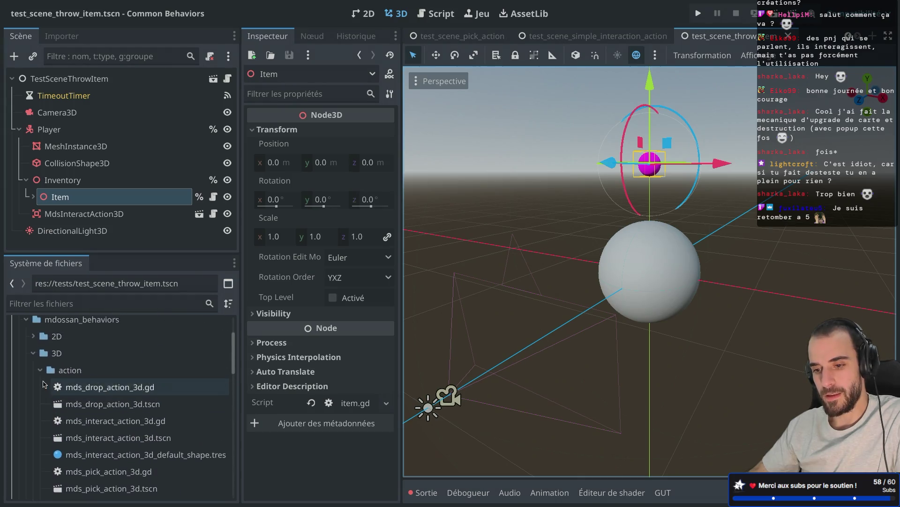
{"action": "left_click", "coordinate": [38, 375]}
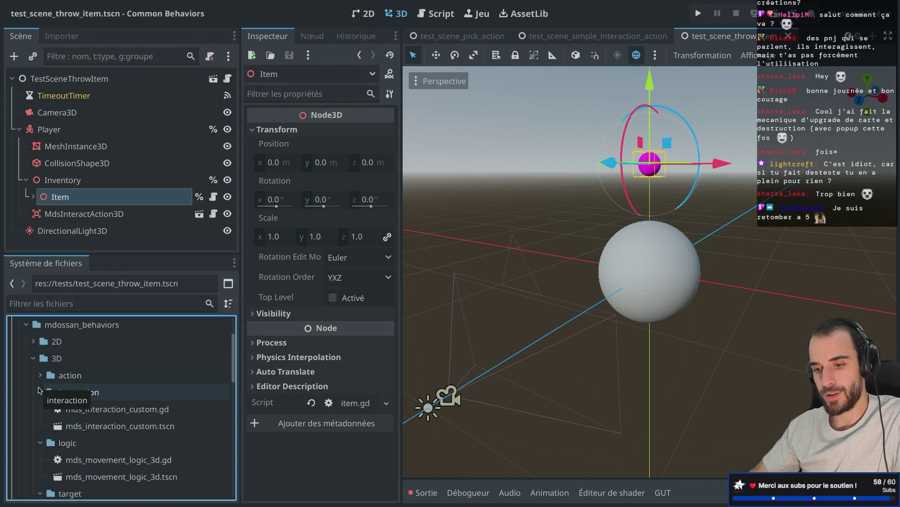
{"action": "left_click", "coordinate": [40, 392]}
{"action": "left_click", "coordinate": [69, 413]}
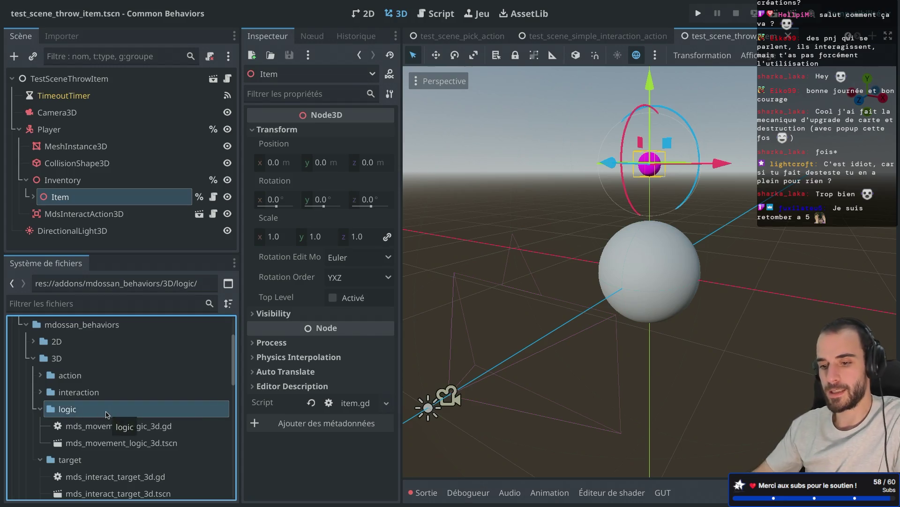
- Open the Create Node dialog, pick Node3D, then cancel without adding a node
{"action": "key", "text": "ctrl+a"}
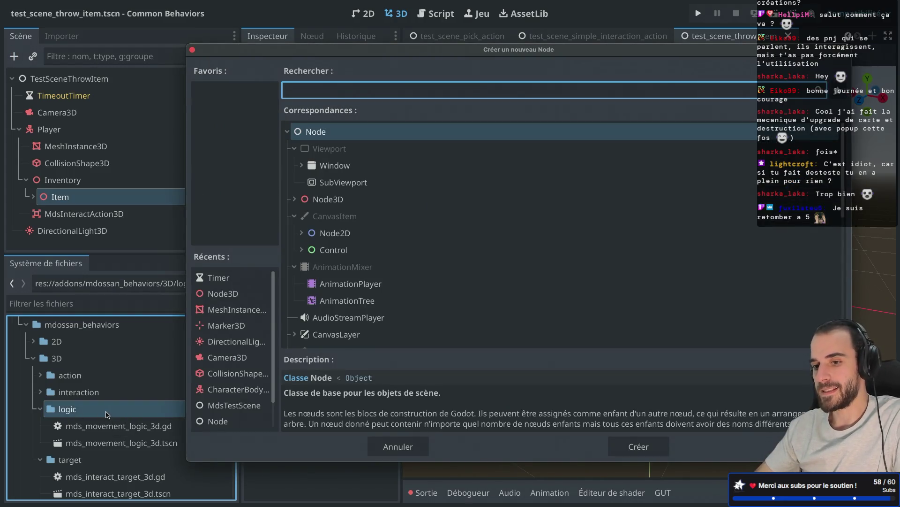
{"action": "left_click", "coordinate": [351, 203]}
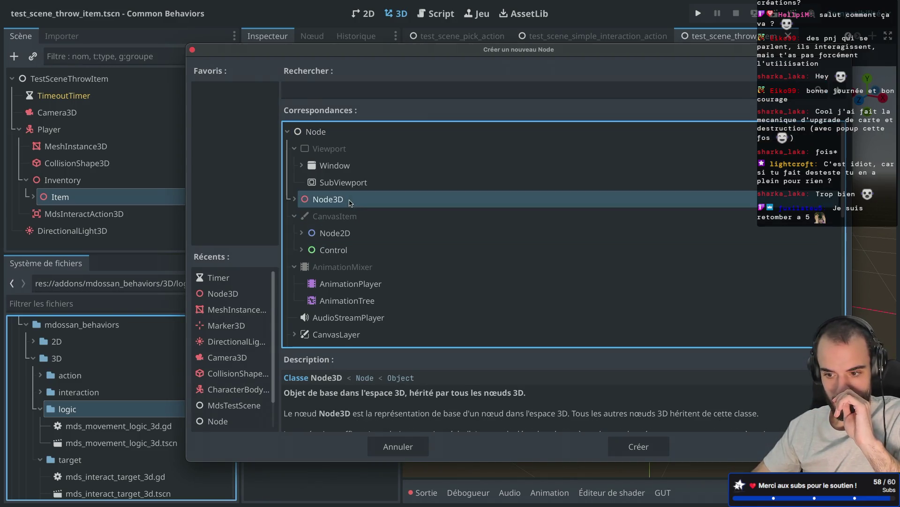
{"action": "key", "text": "Escape"}
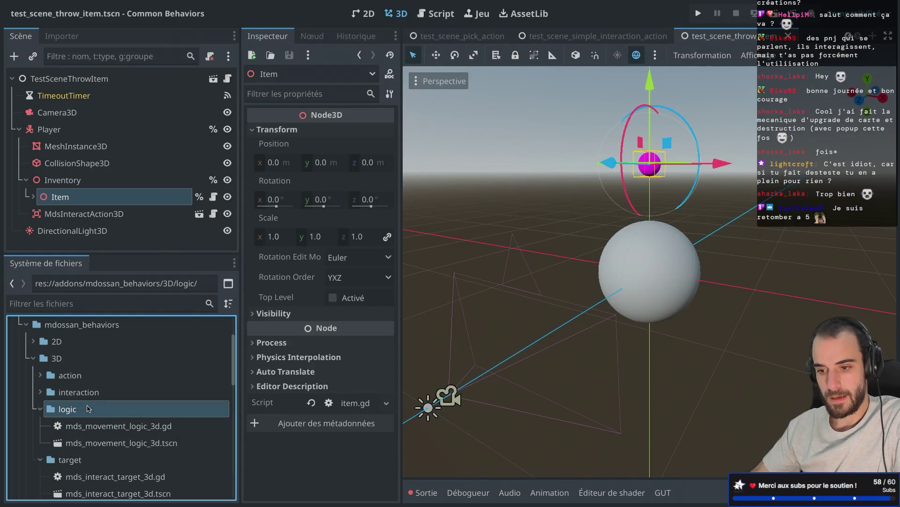
- Create a new 3D scene MdsInventoryLogic.tscn in the logic folder from the folder's context menu
{"action": "right_click", "coordinate": [87, 409]}
{"action": "mouse_move", "coordinate": [201, 266]}
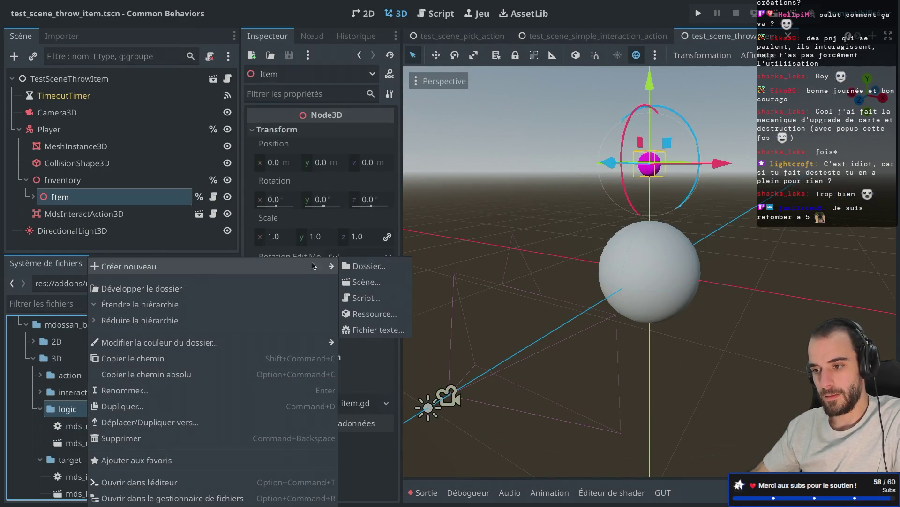
{"action": "left_click", "coordinate": [370, 281]}
{"action": "left_click", "coordinate": [430, 189]}
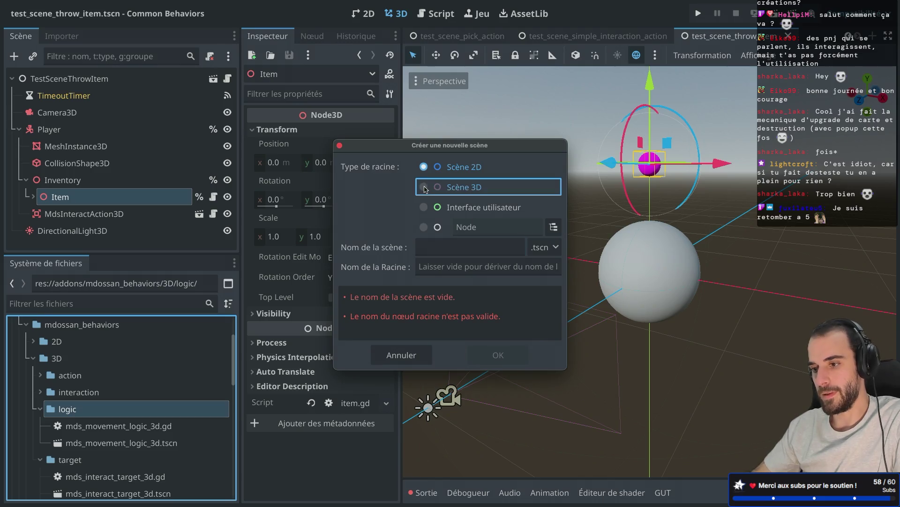
{"action": "left_click", "coordinate": [435, 250]}
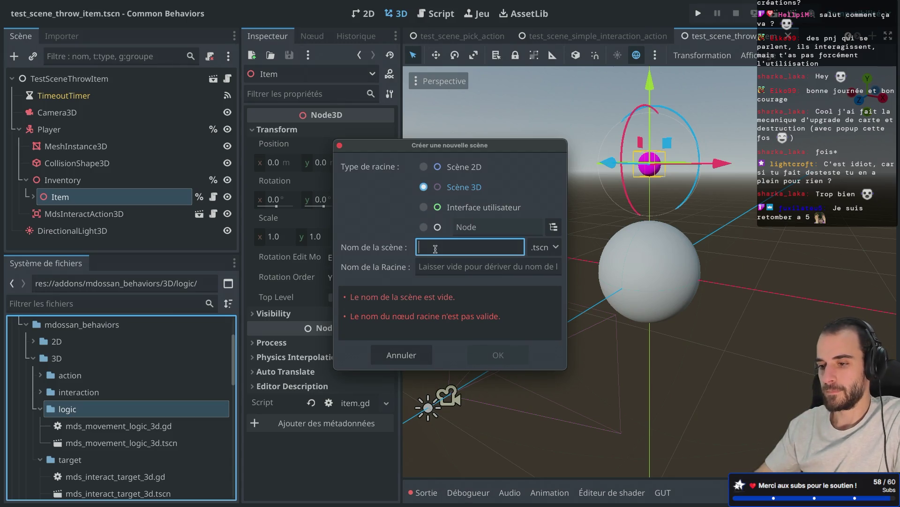
{"action": "type", "text": "MdsI"}
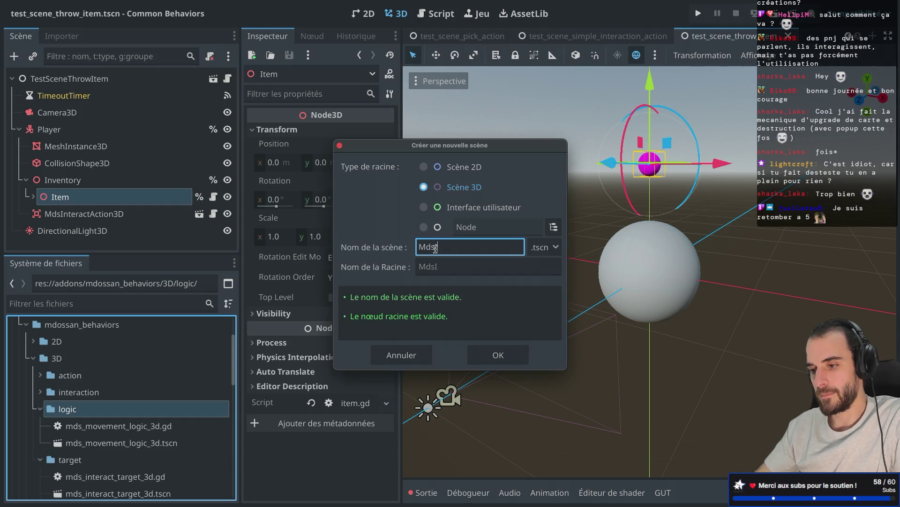
{"action": "type", "text": "nventoryLo"}
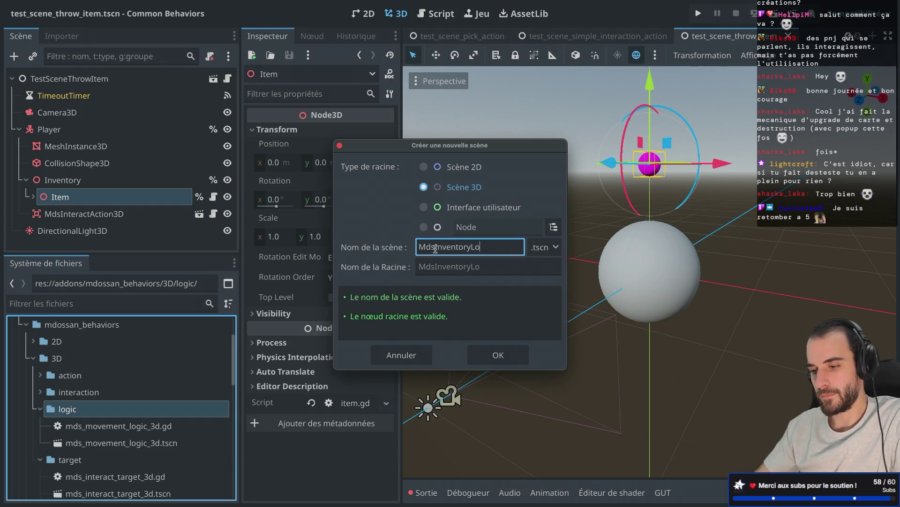
{"action": "type", "text": "gic"}
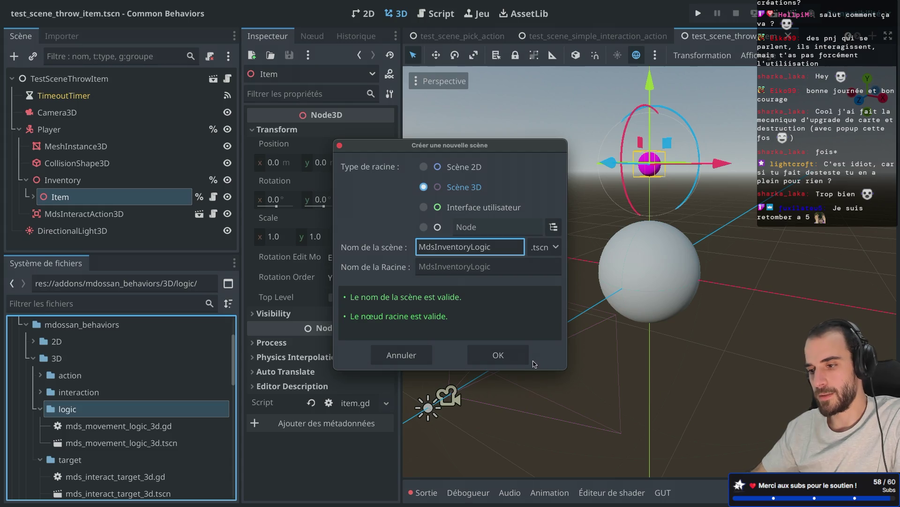
{"action": "left_click", "coordinate": [489, 355]}
{"action": "scroll", "coordinate": [103, 474], "scroll_direction": "down", "scroll_amount": 5}
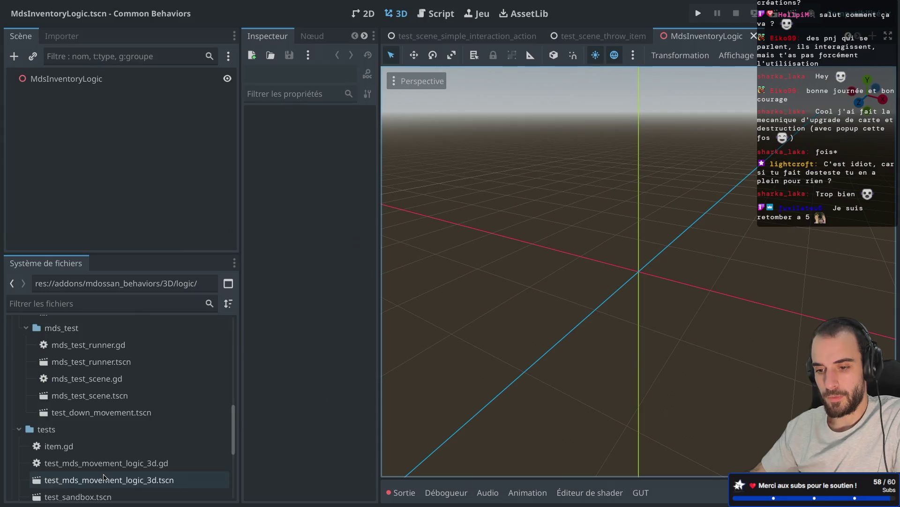
- Open README.md full-window and read its Logic description, then restore the docks
{"action": "scroll", "coordinate": [103, 477], "scroll_direction": "down", "scroll_amount": 8}
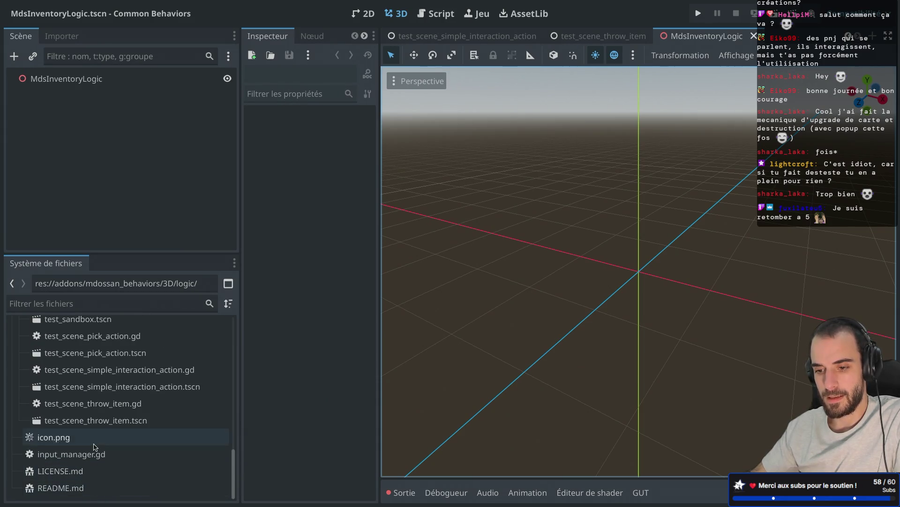
{"action": "scroll", "coordinate": [95, 447], "scroll_direction": "up", "scroll_amount": 10}
{"action": "double_click", "coordinate": [80, 436]}
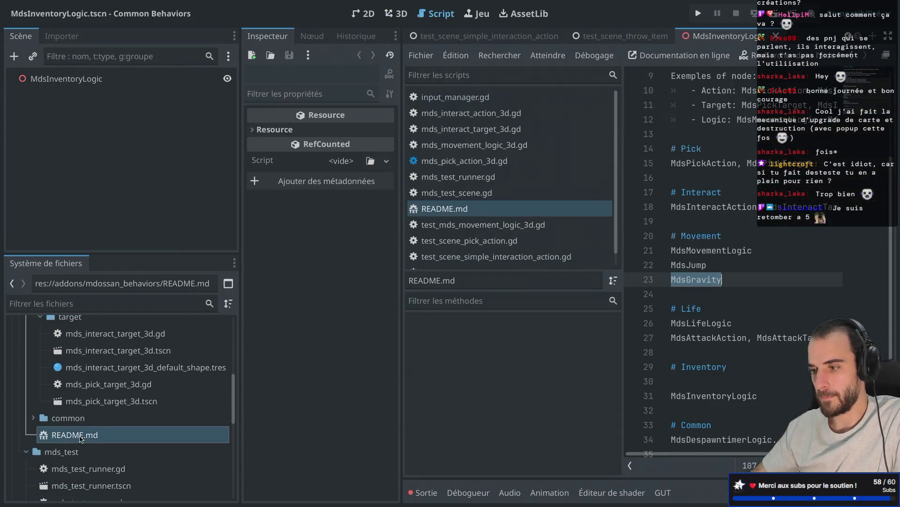
{"action": "key", "text": "ctrl+shift+F11"}
{"action": "scroll", "coordinate": [376, 246], "scroll_direction": "up", "scroll_amount": 3}
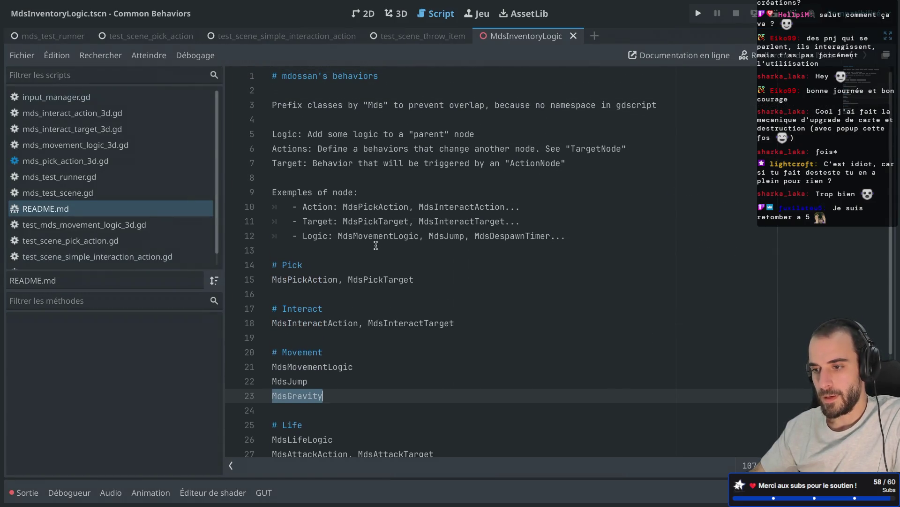
{"action": "mouse_move", "coordinate": [288, 134]}
{"action": "left_mouse_down"}
{"action": "mouse_move", "coordinate": [324, 134]}
{"action": "mouse_move", "coordinate": [287, 163]}
{"action": "mouse_move", "coordinate": [313, 164]}
{"action": "left_mouse_up"}
{"action": "left_click_drag", "start_coordinate": [283, 134], "coordinate": [317, 135]}
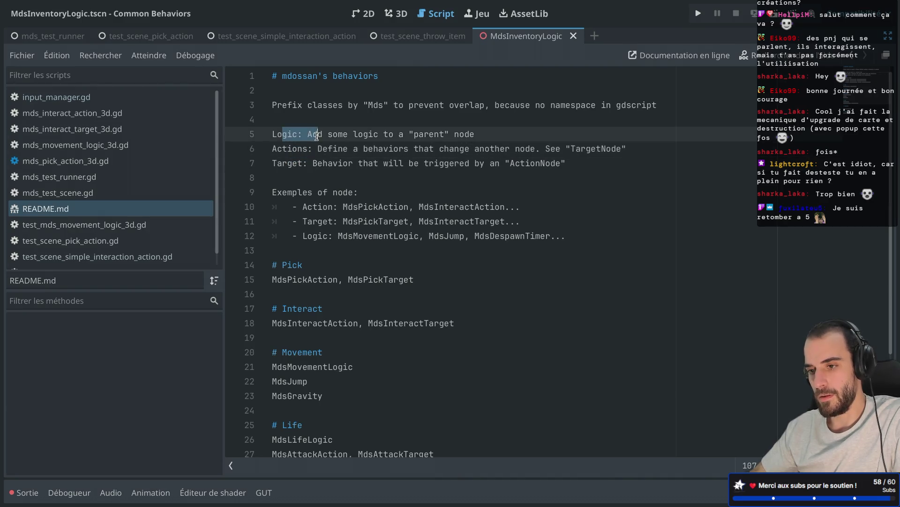
{"action": "double_click", "coordinate": [282, 135]}
{"action": "key", "text": "ctrl+shift+F11"}
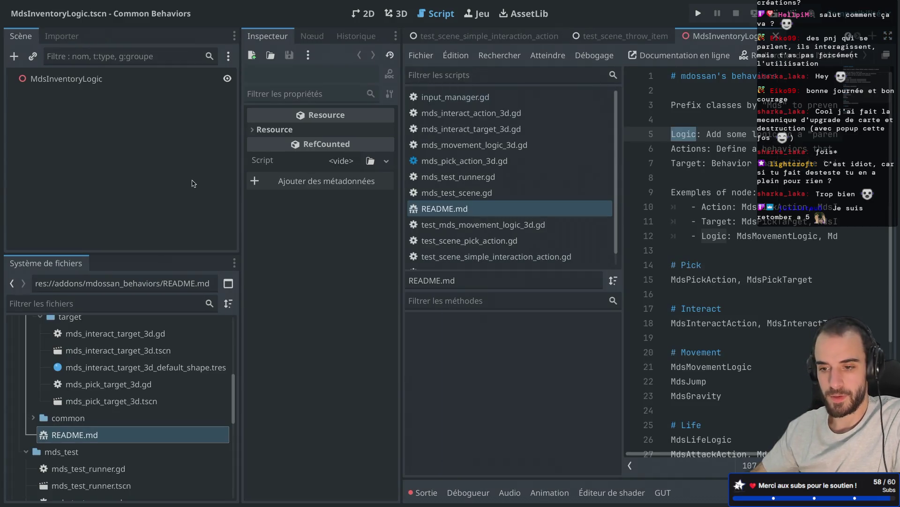
- Attach a new script mds_inventory_logic.gd to the MdsInventoryLogic root node
{"action": "left_click", "coordinate": [134, 81]}
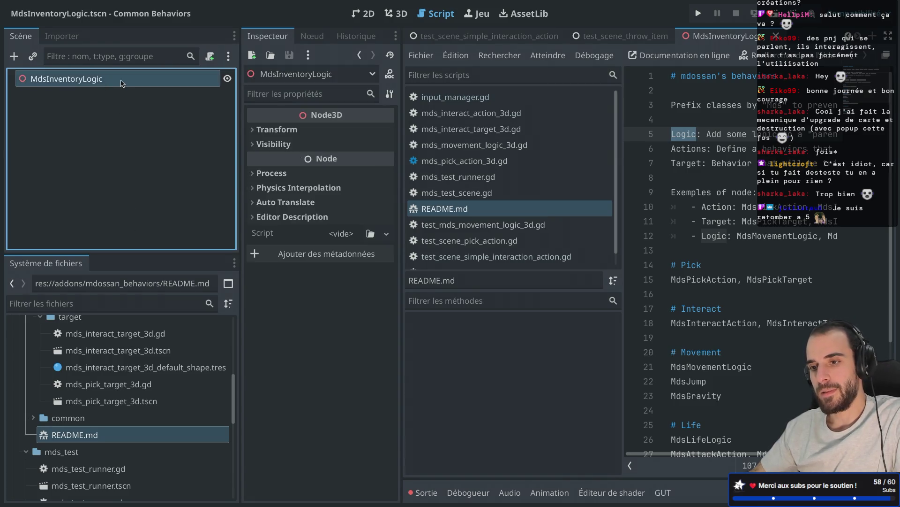
{"action": "left_click", "coordinate": [209, 56]}
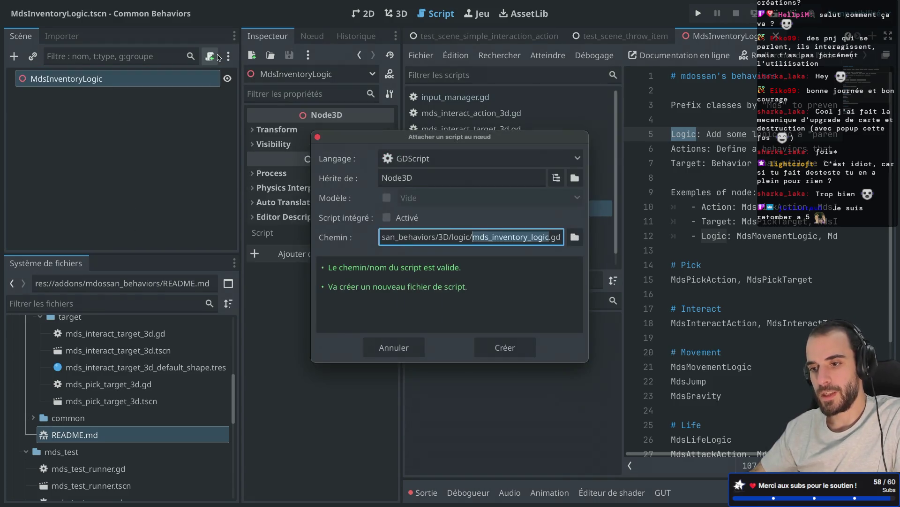
{"action": "left_click", "coordinate": [504, 348]}
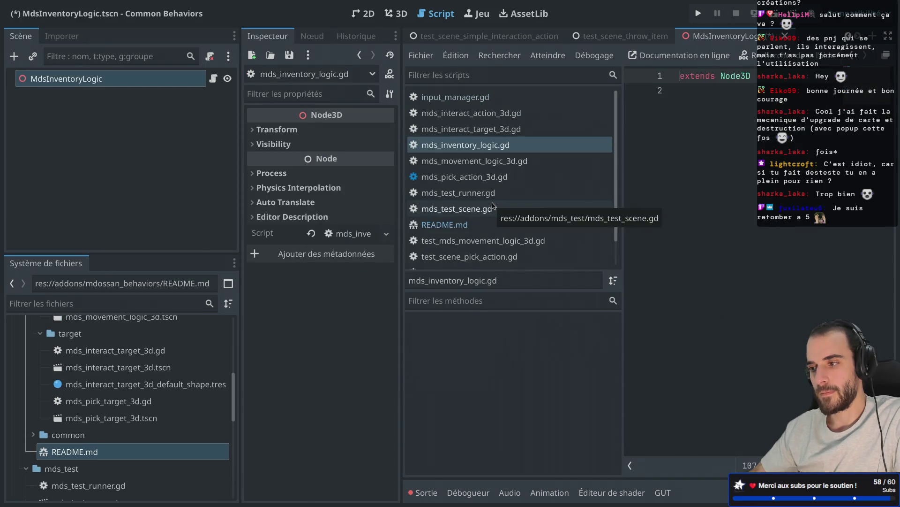
- In distraction-free mode, add a blank line 3 below extends and begin typing func
{"action": "key", "text": "ctrl+shift+F11"}
{"action": "left_click", "coordinate": [321, 107]}
{"action": "key", "text": "Return"}
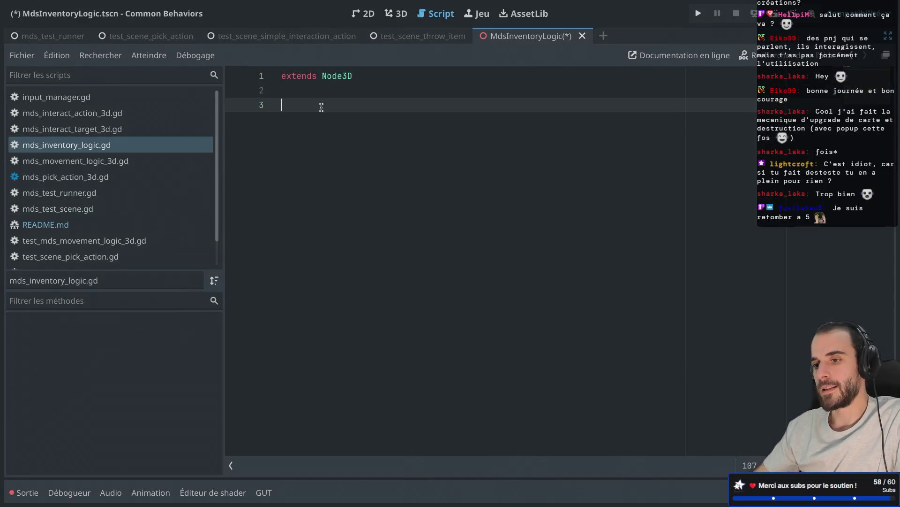
{"action": "type", "text": "func"}
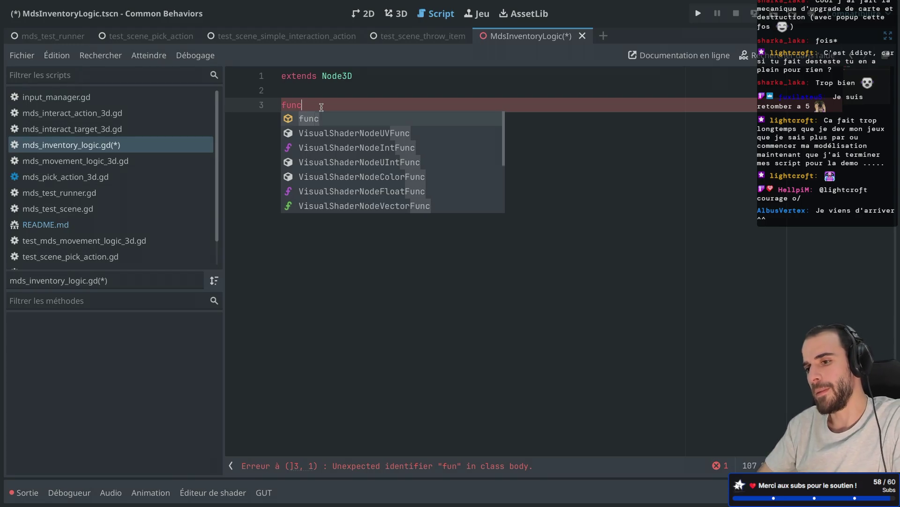
- Complete line 3 as func _physics_process(delta: float) -> void: using autocomplete, then restore the docks
{"action": "key", "text": "Return"}
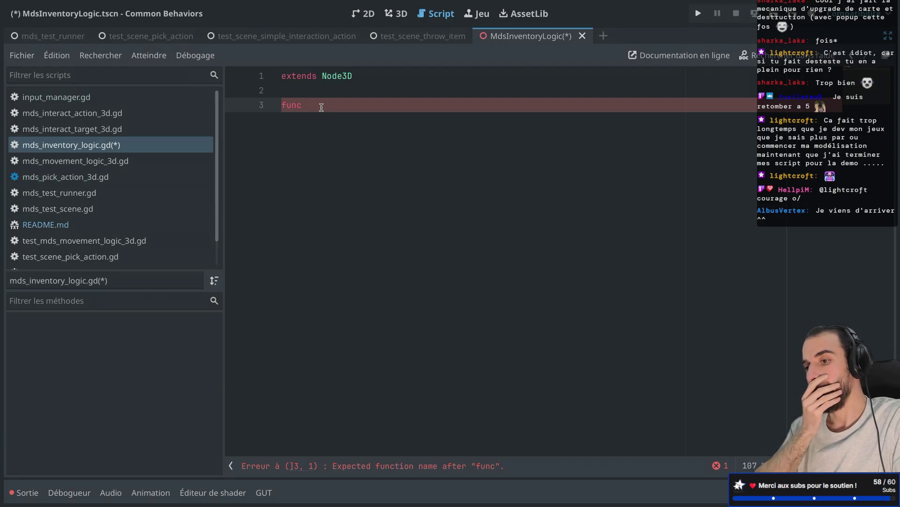
{"action": "key", "text": "ctrl+shift+F11"}
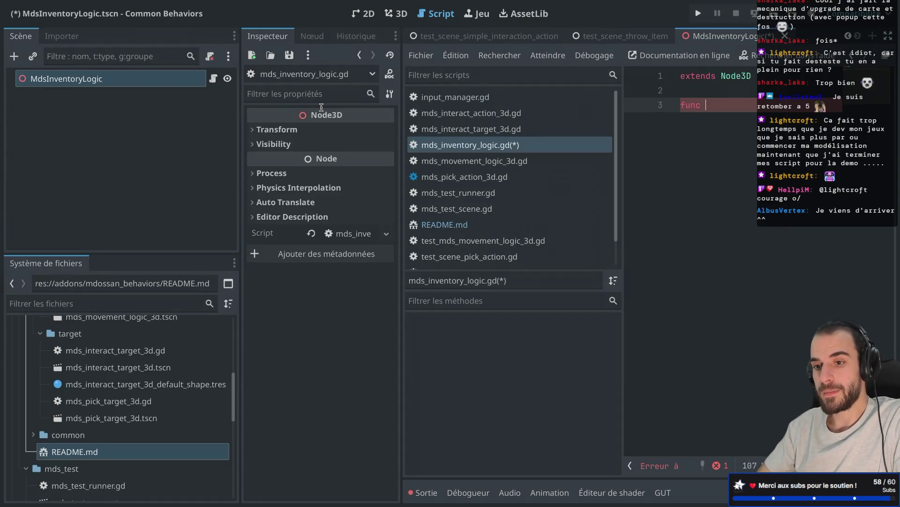
{"action": "key", "text": "ctrl+shift+F11"}
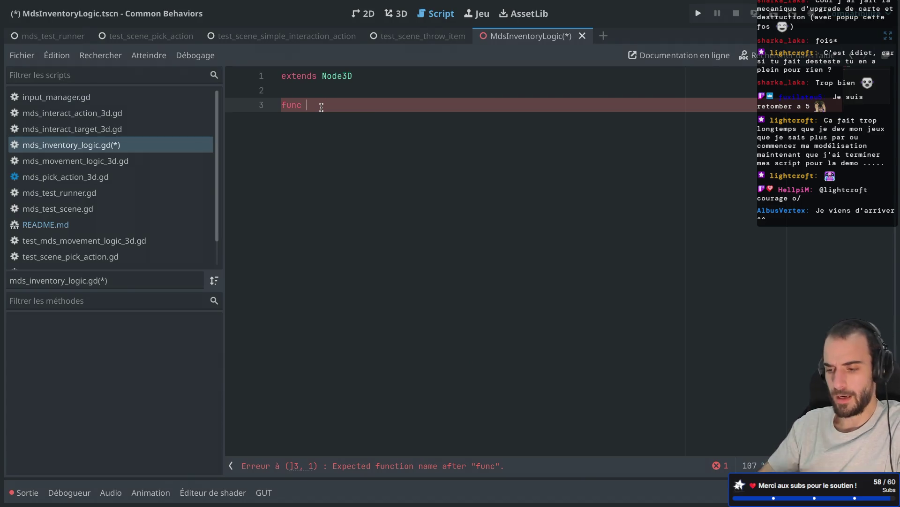
{"action": "type", "text": "_phy"}
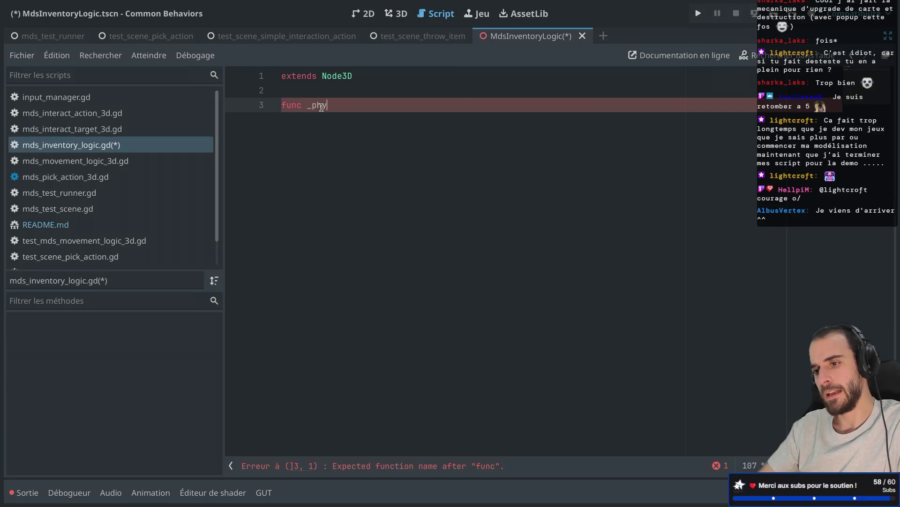
{"action": "key", "text": "Return"}
{"action": "key", "text": "Return"}
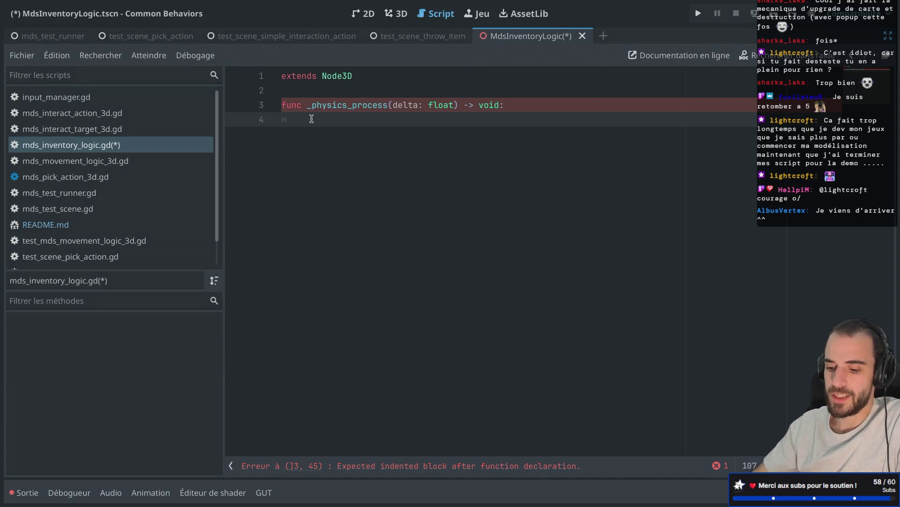
{"action": "key", "text": "ctrl+shift+F11"}
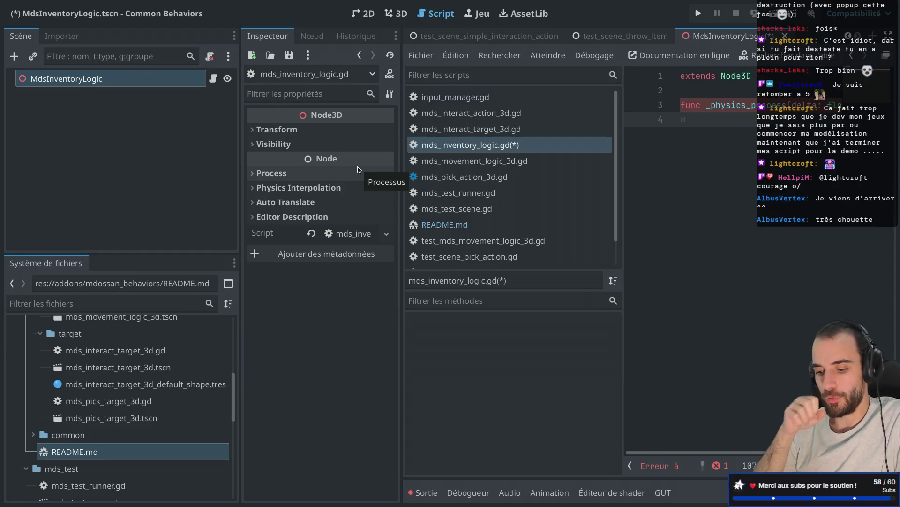
- Rename MdsInventoryLogic.tscn to mds_inventory_logic.tscn in the FileSystem dock
{"action": "scroll", "coordinate": [70, 375], "scroll_direction": "up", "scroll_amount": 3}
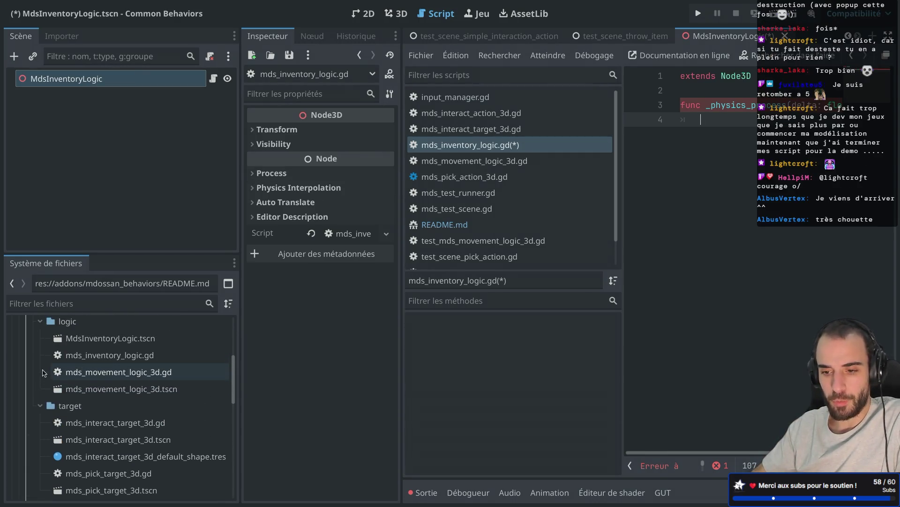
{"action": "left_click", "coordinate": [40, 405]}
{"action": "scroll", "coordinate": [63, 385], "scroll_direction": "up", "scroll_amount": 3}
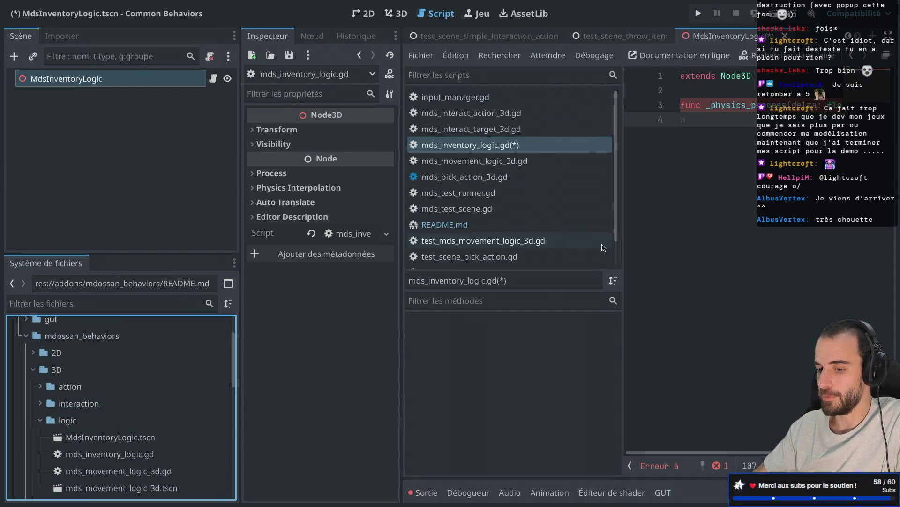
{"action": "scroll", "coordinate": [117, 446], "scroll_direction": "down", "scroll_amount": 2}
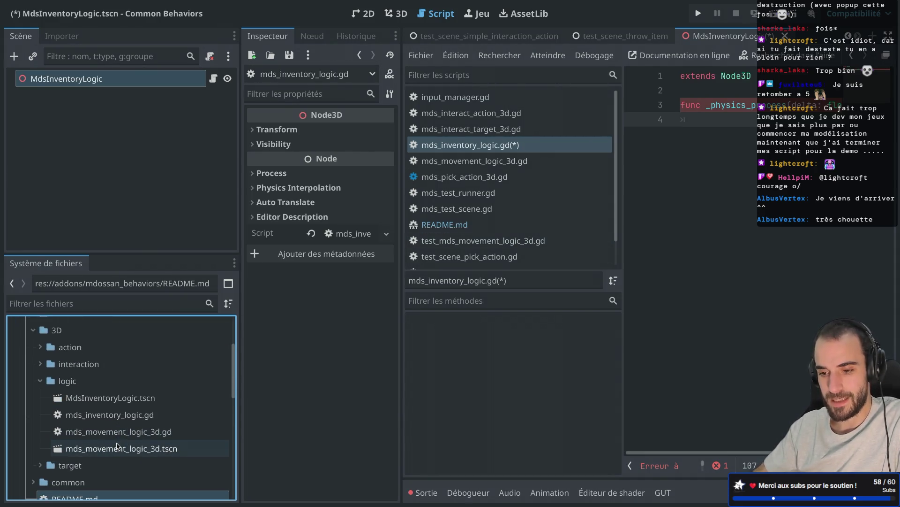
{"action": "left_click", "coordinate": [89, 398]}
{"action": "right_click", "coordinate": [89, 398]}
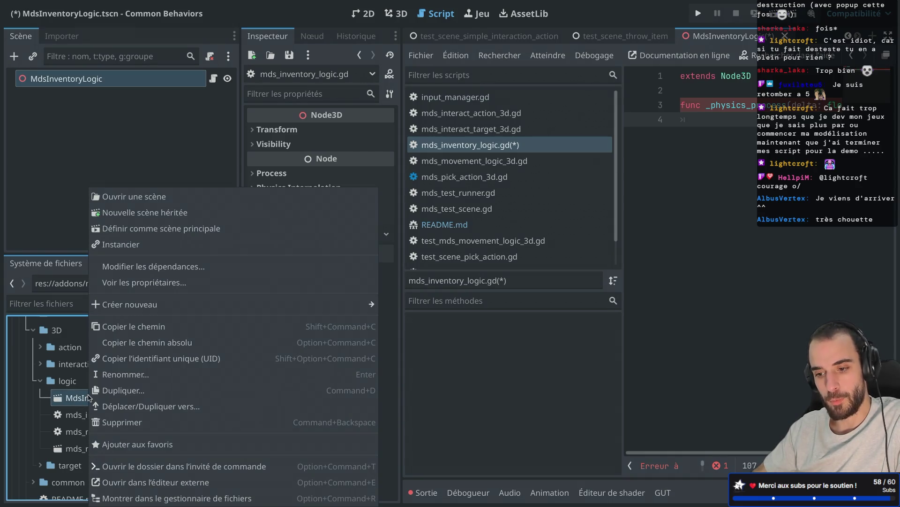
{"action": "left_click", "coordinate": [121, 375]}
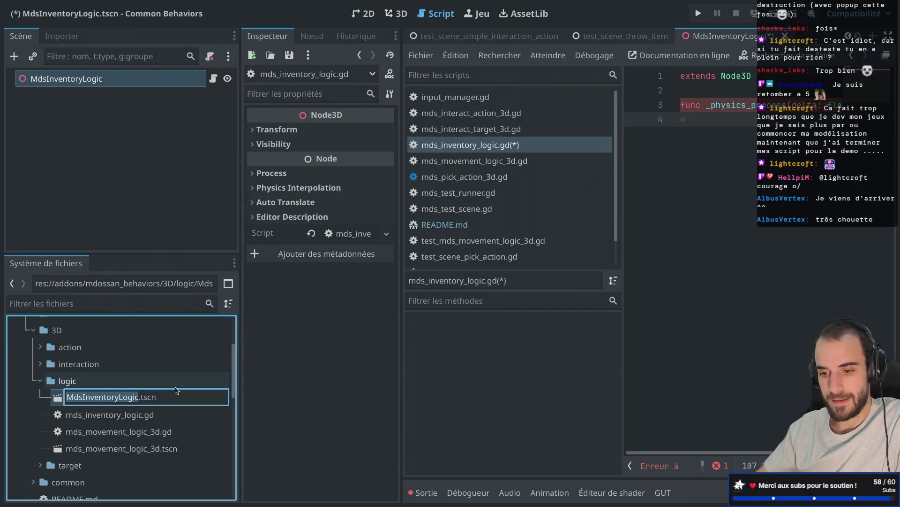
{"action": "type", "text": "mds_in"}
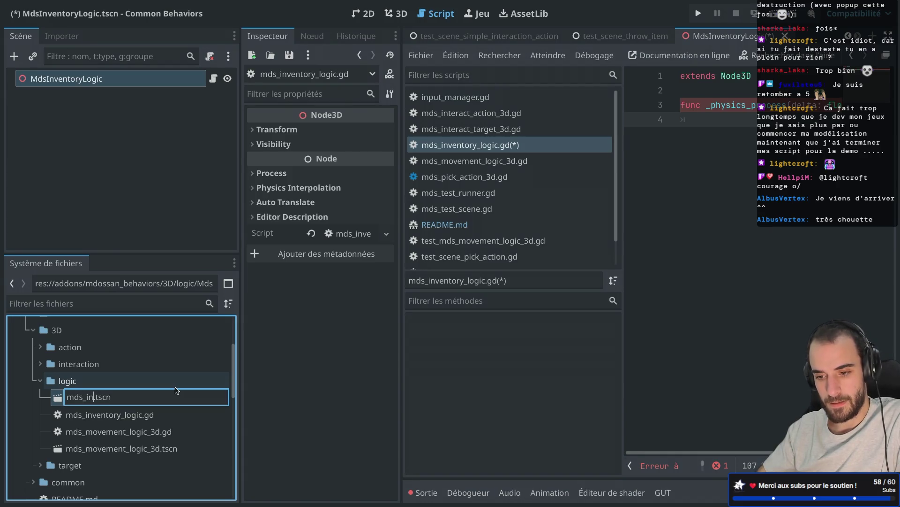
{"action": "type", "text": "ventory_logi"}
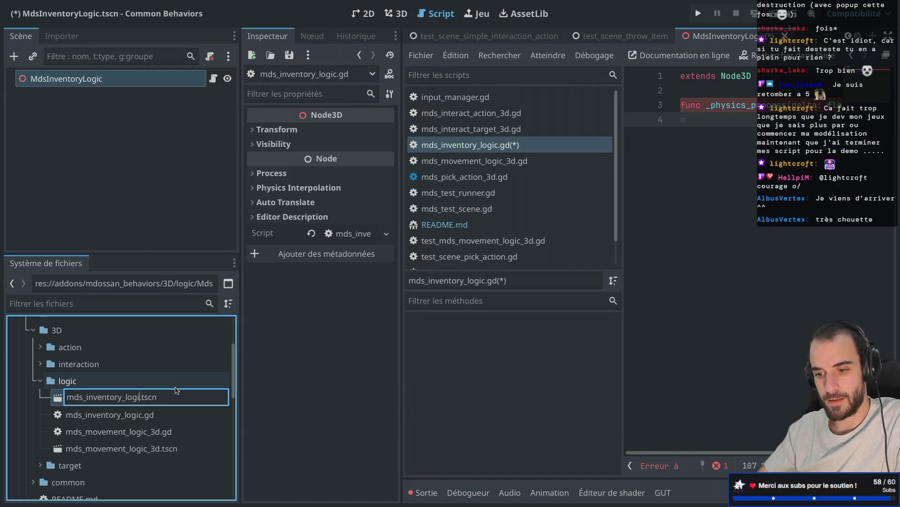
{"action": "type", "text": "c"}
{"action": "key", "text": "Return"}
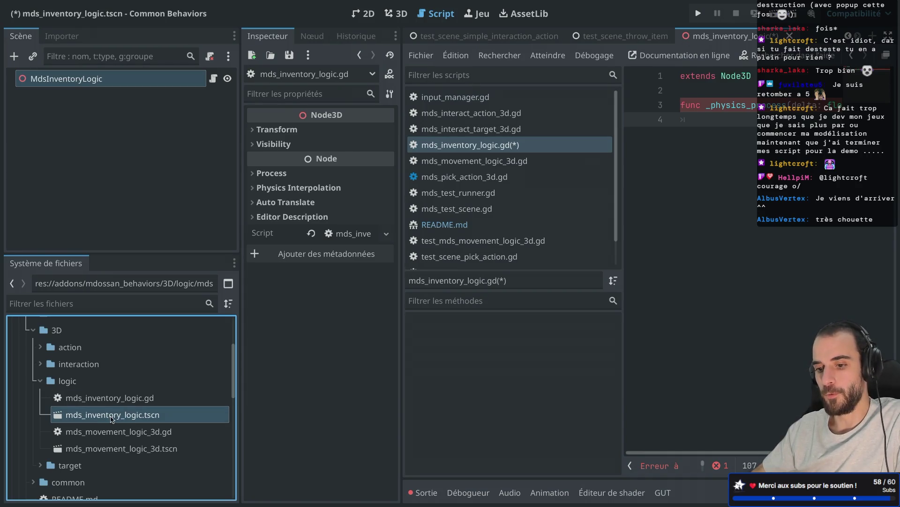
- In _physics_process, add 'if InputManagerGlobal.use:' with print("you used an item") beneath it
{"action": "key", "text": "ctrl+shift+F11"}
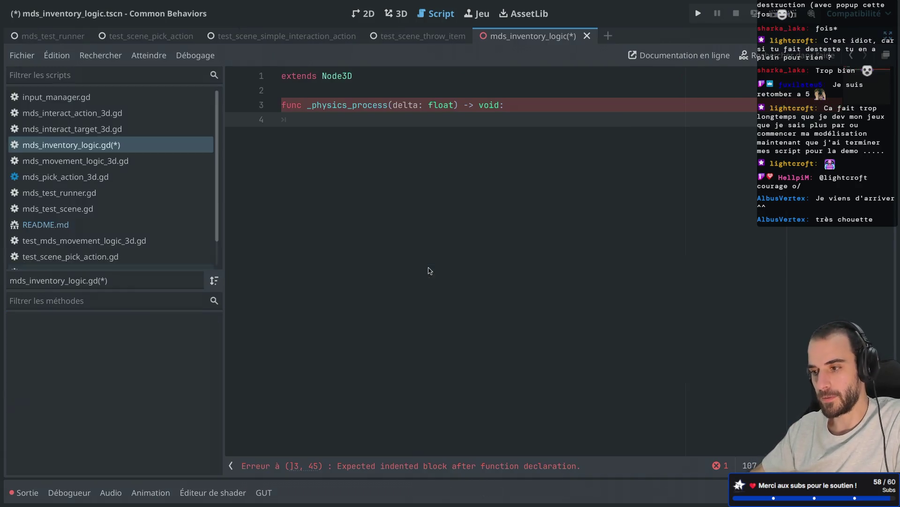
{"action": "left_click", "coordinate": [526, 104]}
{"action": "key", "text": "Return"}
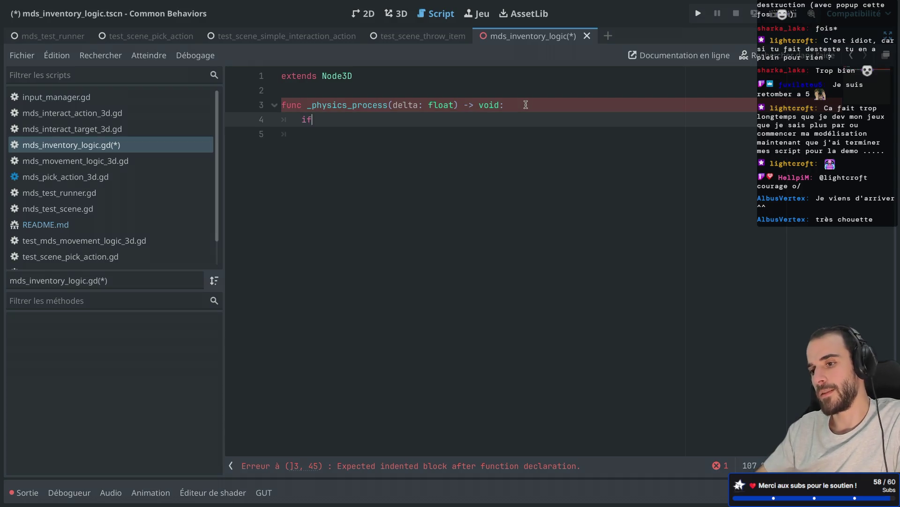
{"action": "type", "text": "Input"}
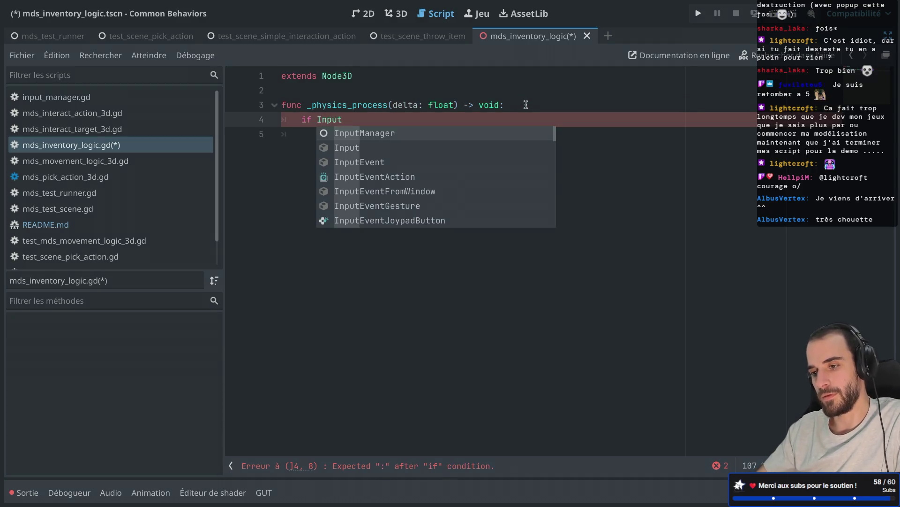
{"action": "key", "text": "Return"}
{"action": "type", "text": "Global."}
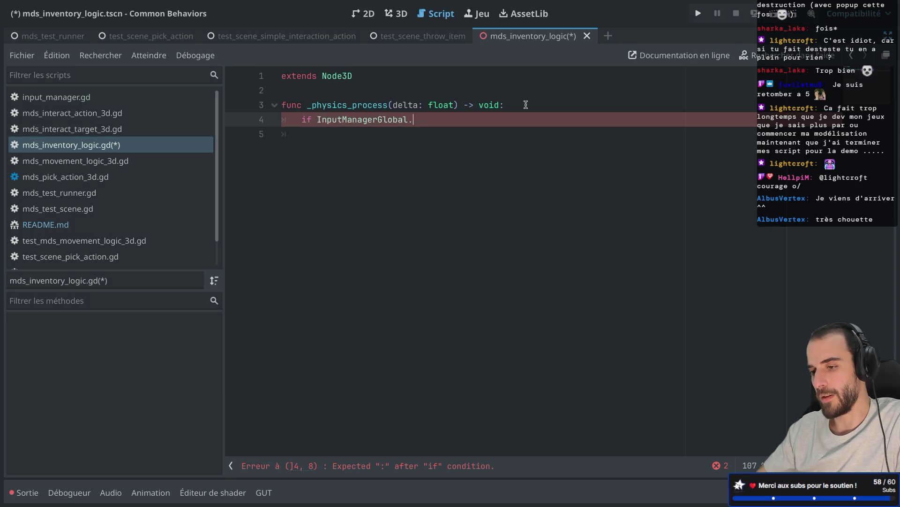
{"action": "type", "text": "use"}
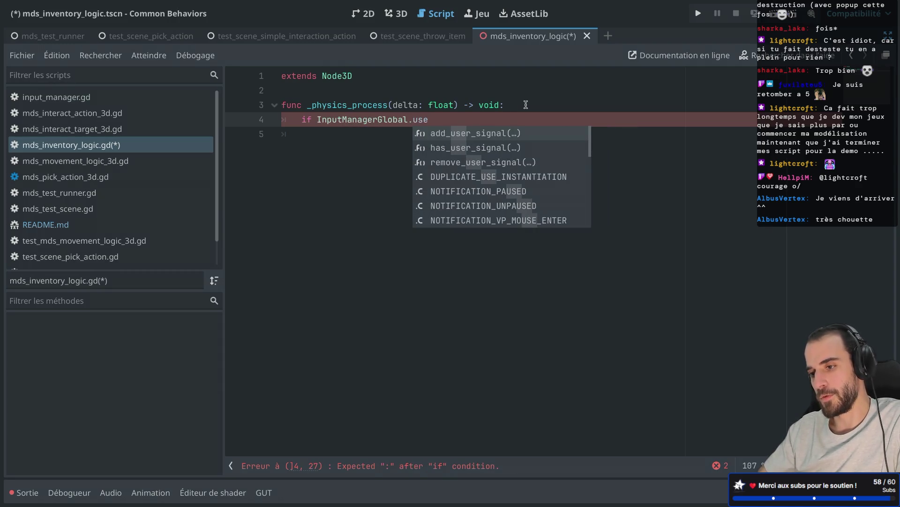
{"action": "type", "text": ":"}
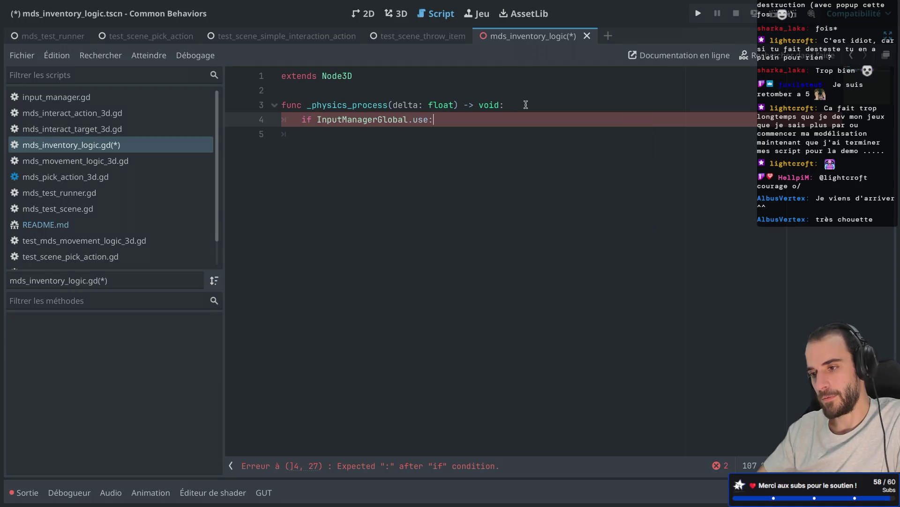
{"action": "key", "text": "Return"}
{"action": "type", "text": "print(\"yo"}
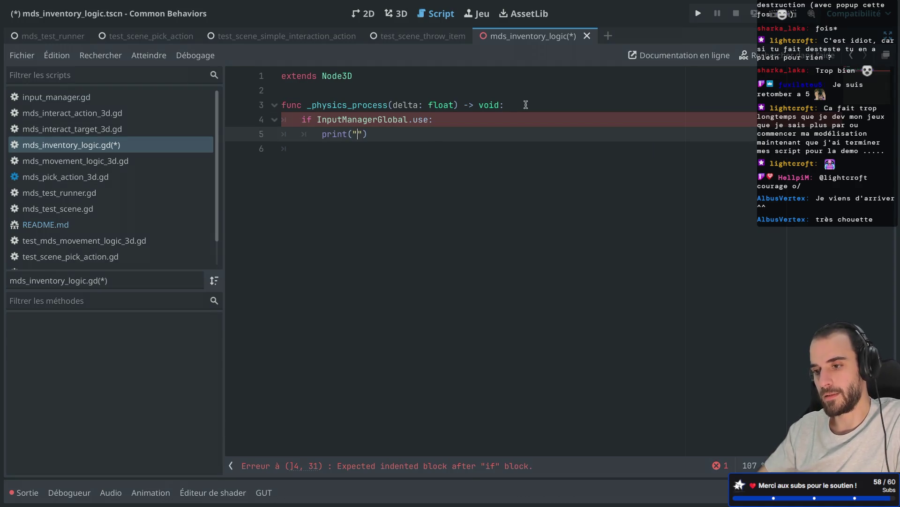
{"action": "type", "text": "u used an "}
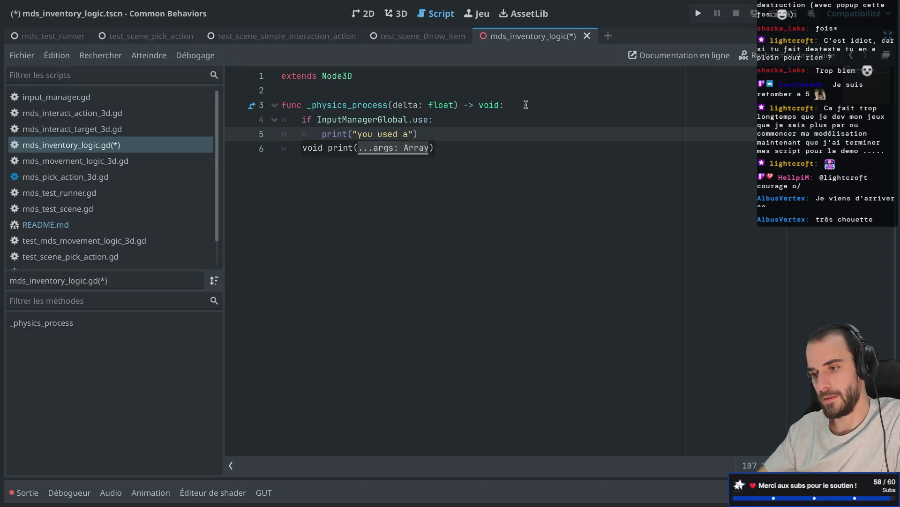
{"action": "type", "text": "item"}
- Save the inventory logic script with Ctrl+S
{"action": "key", "text": "ctrl+f"}
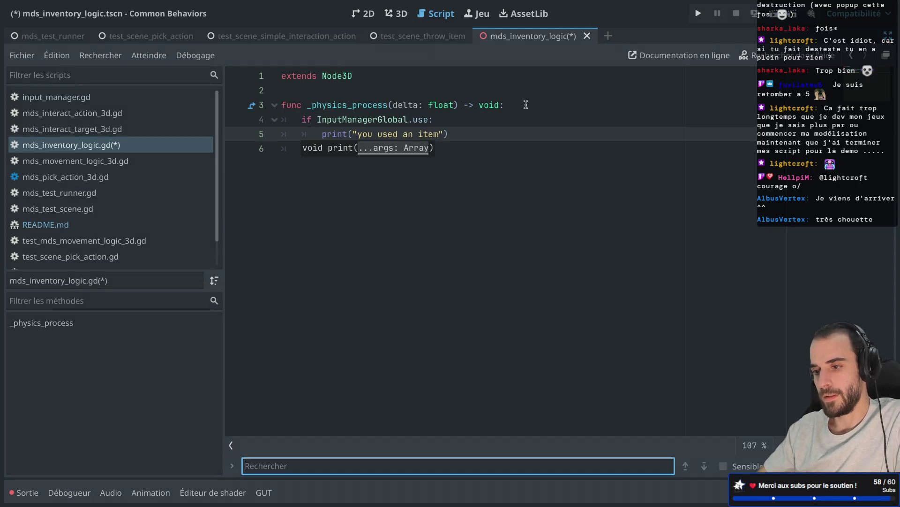
{"action": "key", "text": "Escape"}
{"action": "key", "text": "ctrl+s"}
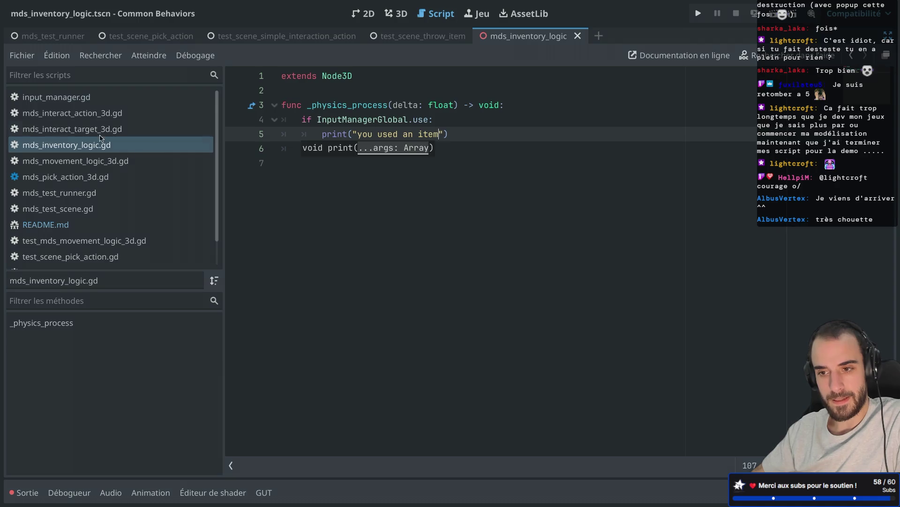
{"action": "left_click", "coordinate": [66, 97]}
- Duplicate the pick variable line in input_manager.gd and rename the copy to use
{"action": "left_click", "coordinate": [373, 175]}
{"action": "left_click", "coordinate": [426, 193]}
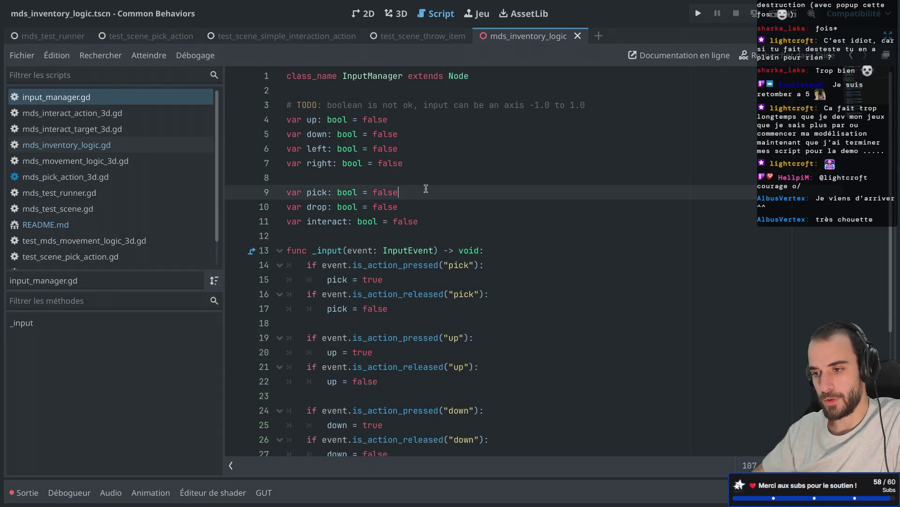
{"action": "key", "text": "ctrl+shift+d"}
{"action": "double_click", "coordinate": [320, 207]}
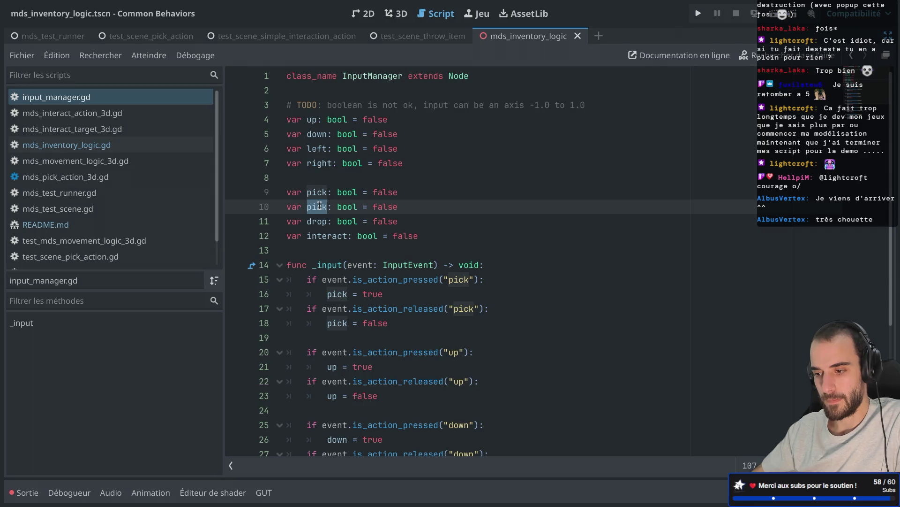
{"action": "type", "text": "use"}
{"action": "key", "text": "ctrl+s"}
- Move the use variable line to sit just below the interact variable
{"action": "left_click", "coordinate": [389, 181]}
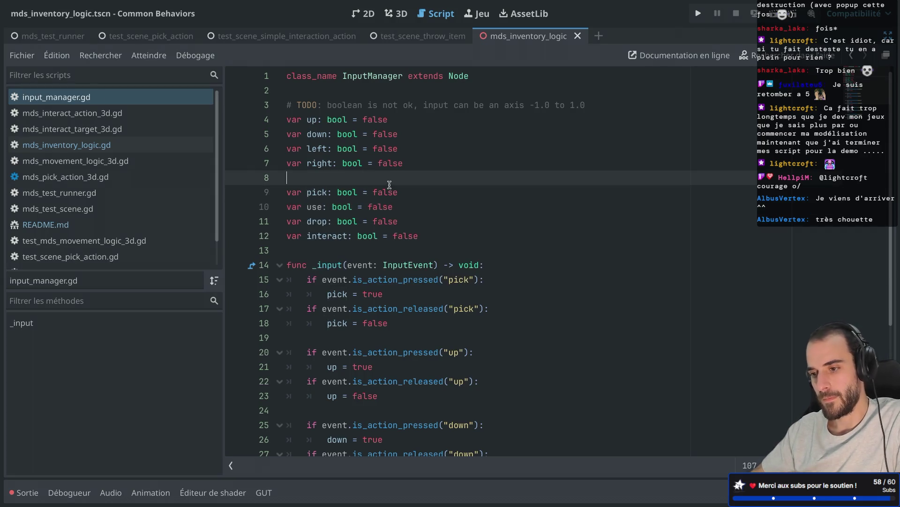
{"action": "double_click", "coordinate": [312, 206]}
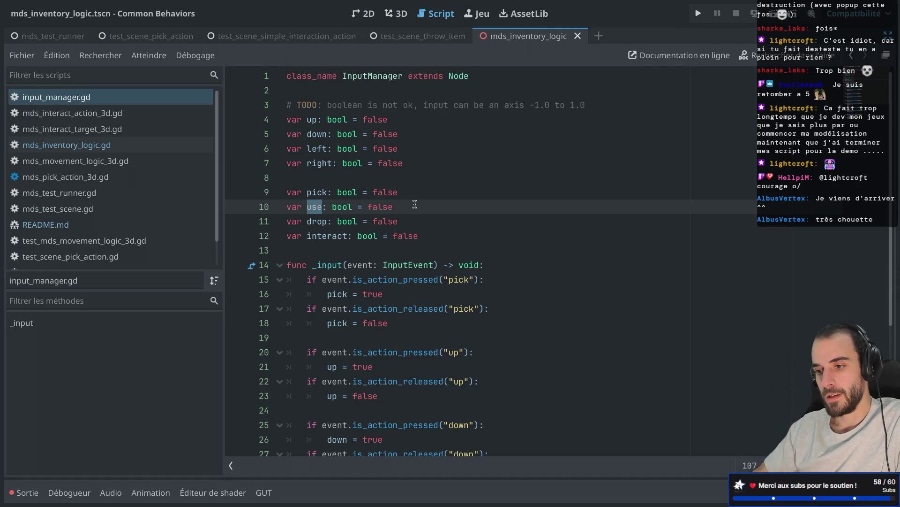
{"action": "left_click_drag", "start_coordinate": [414, 207], "coordinate": [419, 193]}
{"action": "key", "text": "BackSpace"}
{"action": "left_click", "coordinate": [439, 222]}
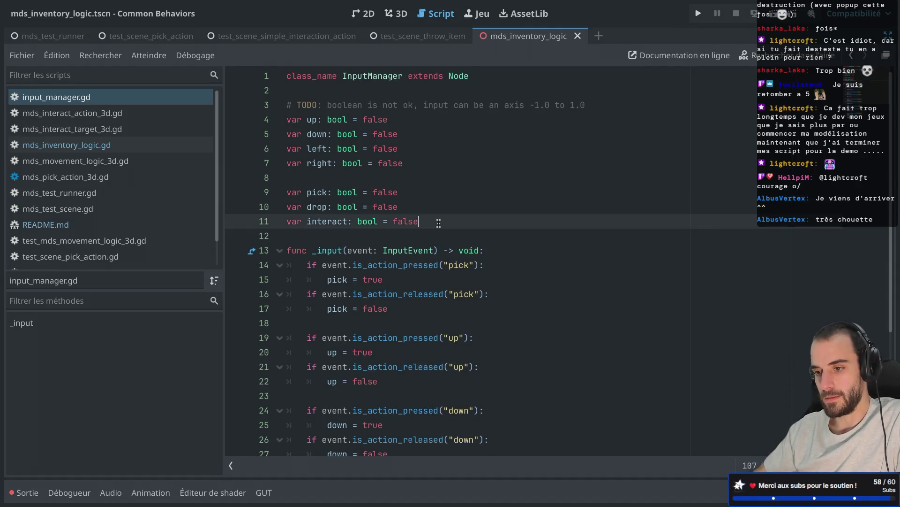
{"action": "key", "text": "Down"}
{"action": "key", "text": "ctrl+v"}
{"action": "key", "text": "Up"}
{"action": "key", "text": "Up"}
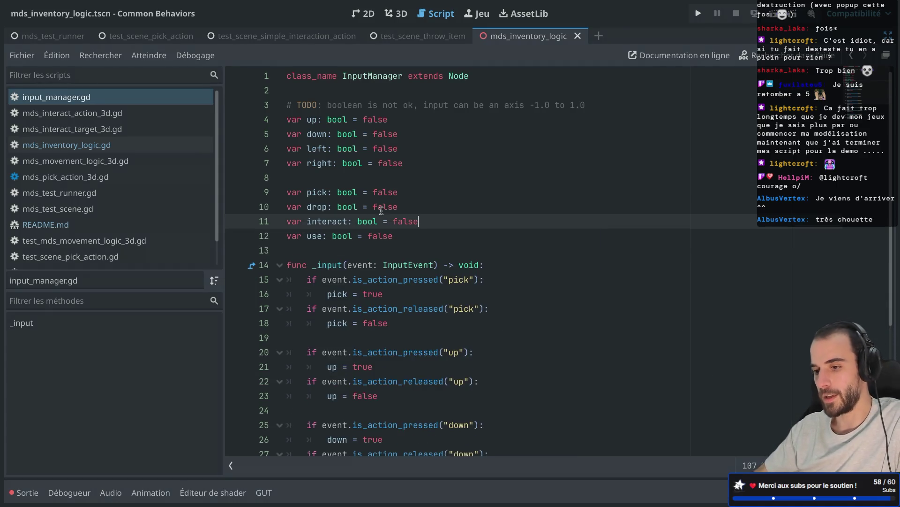
- Paste a copy of the pick pressed/released if-blocks below the originals and fix their indentation
{"action": "scroll", "coordinate": [383, 211], "scroll_direction": "down", "scroll_amount": 2}
{"action": "left_click_drag", "start_coordinate": [411, 265], "coordinate": [247, 232]}
{"action": "left_click", "coordinate": [427, 279]}
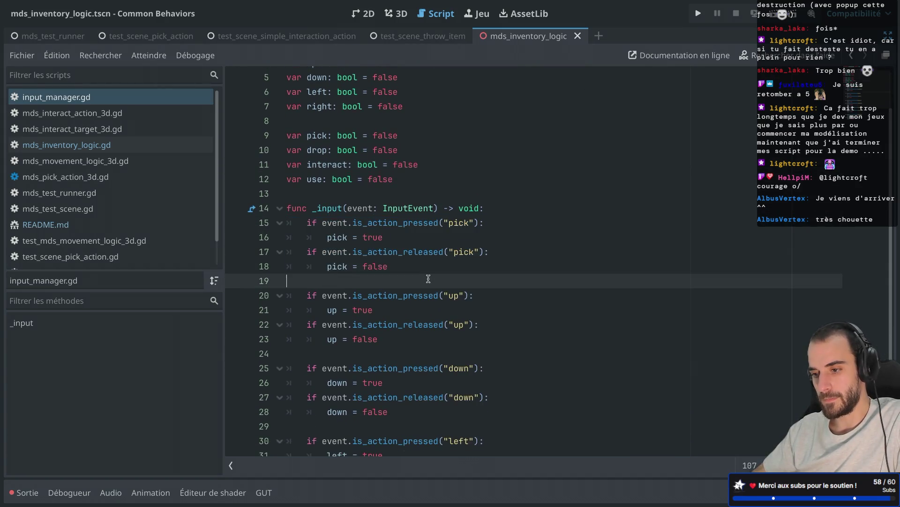
{"action": "left_click", "coordinate": [402, 267]}
{"action": "key", "text": "Return"}
{"action": "key", "text": "Return"}
{"action": "key", "text": "Up"}
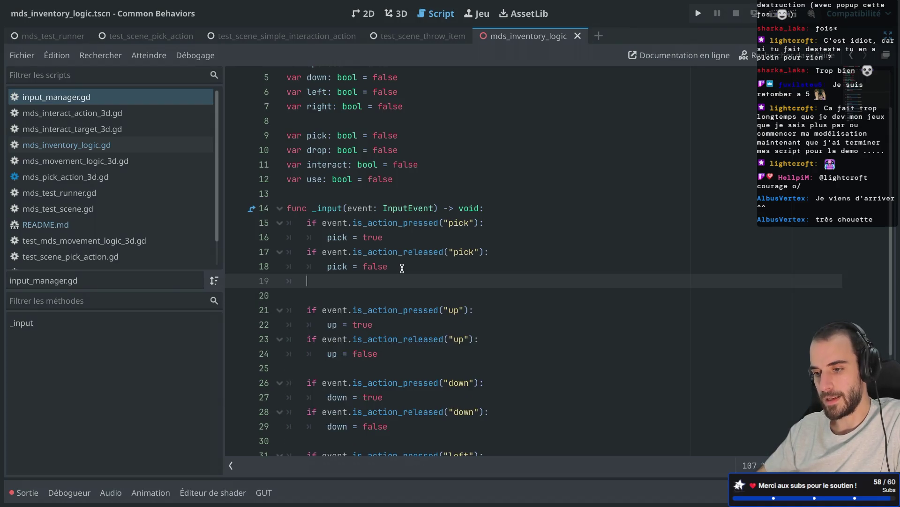
{"action": "key", "text": "Down"}
{"action": "type", "text": "if event.is_action_pressed(\"pick\"): \t\tpick = true \tif event.is_action_released(\"pick\"): \t\tpick = false"}
{"action": "left_click", "coordinate": [330, 294]}
{"action": "key", "text": "BackSpace"}
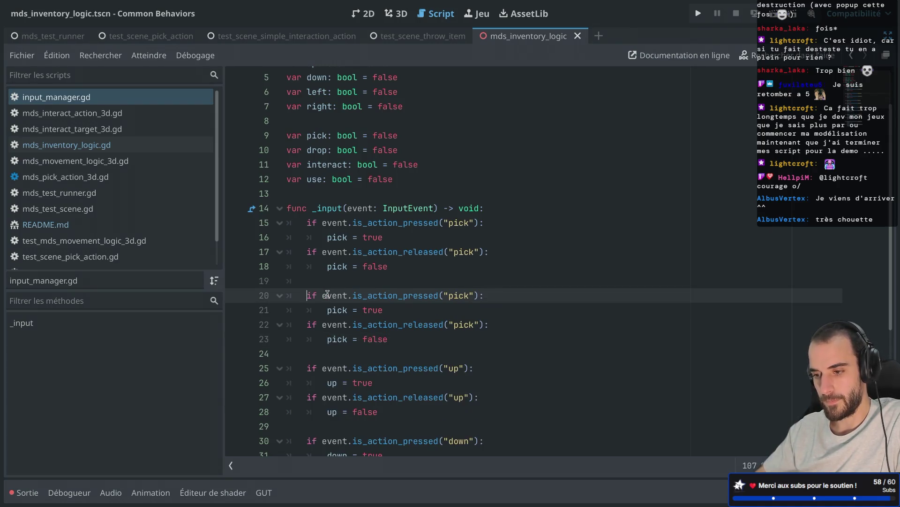
- Replace pick with use on lines 20-23 so use follows the use action's press and release
{"action": "double_click", "coordinate": [454, 294]}
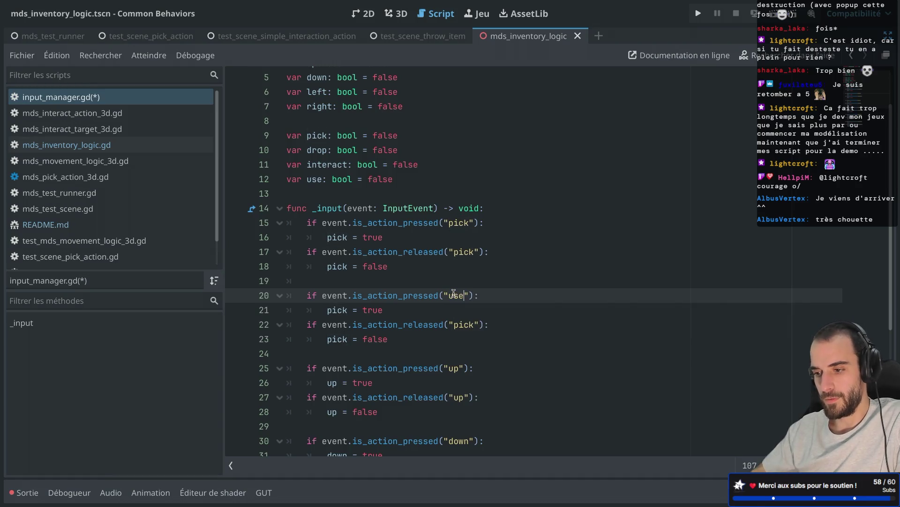
{"action": "type", "text": "use"}
{"action": "double_click", "coordinate": [342, 309]}
{"action": "type", "text": "use"}
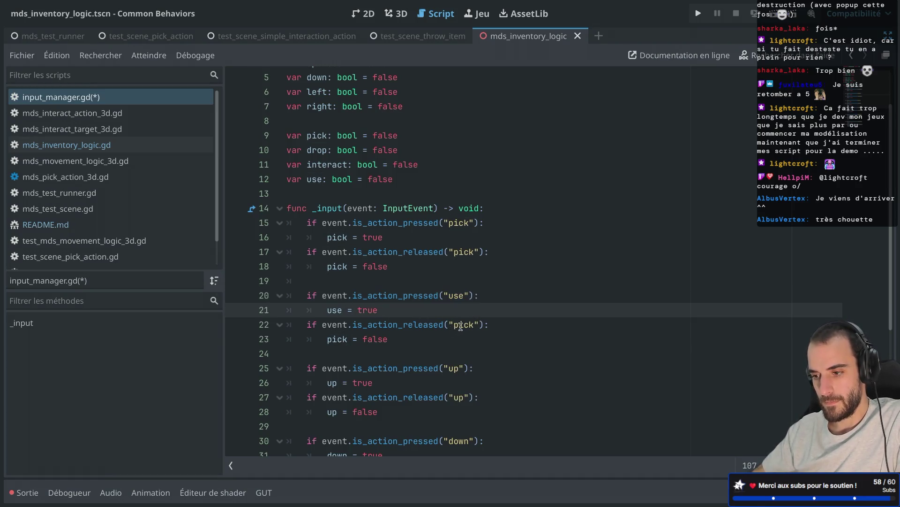
{"action": "double_click", "coordinate": [457, 324]}
{"action": "type", "text": "use"}
{"action": "left_click", "coordinate": [337, 340]}
{"action": "double_click", "coordinate": [336, 340]}
{"action": "type", "text": "use"}
- Review the new use blocks and save input_manager.gd
{"action": "double_click", "coordinate": [330, 309]}
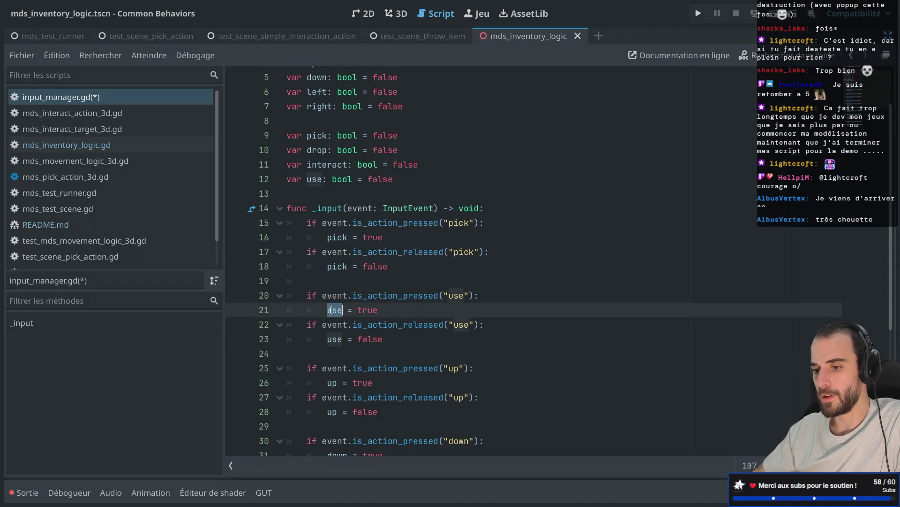
{"action": "left_click", "coordinate": [312, 357]}
{"action": "left_click", "coordinate": [398, 297]}
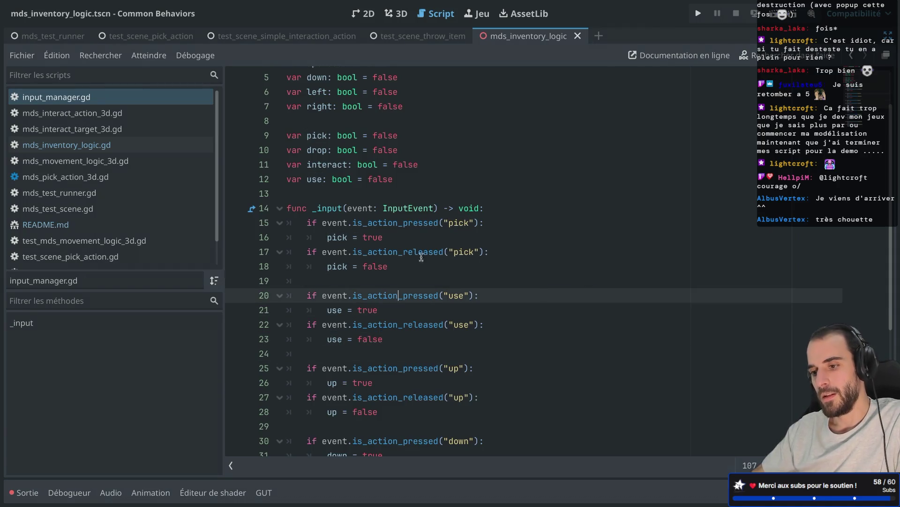
{"action": "key", "text": "ctrl+s"}
{"action": "scroll", "coordinate": [430, 245], "scroll_direction": "up", "scroll_amount": 1}
{"action": "scroll", "coordinate": [430, 246], "scroll_direction": "up", "scroll_amount": 2}
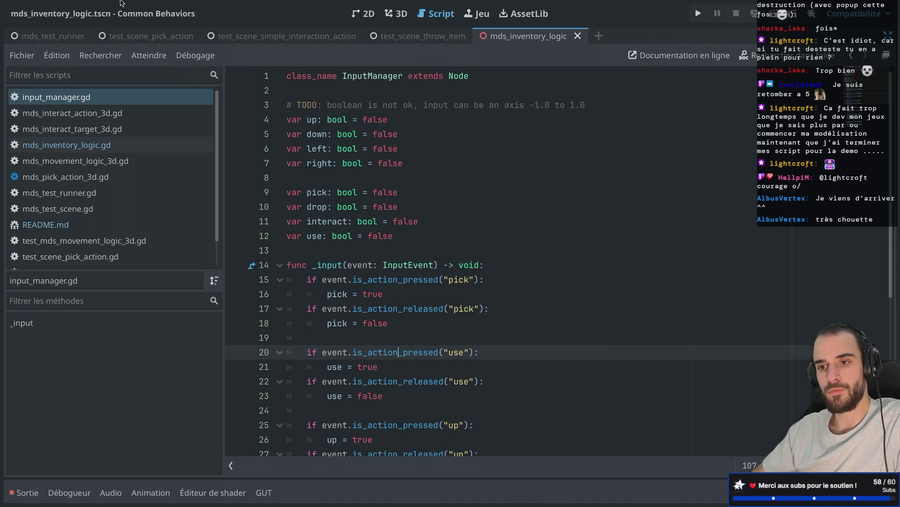
{"action": "left_click", "coordinate": [92, 5]}
- Add a new input action named use in Project Settings' input map
{"action": "left_click", "coordinate": [135, 20]}
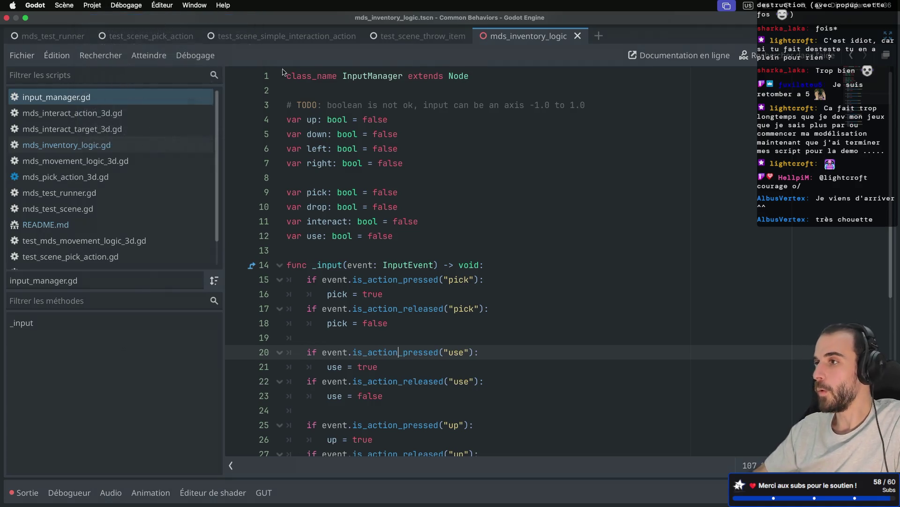
{"action": "left_click", "coordinate": [170, 71]}
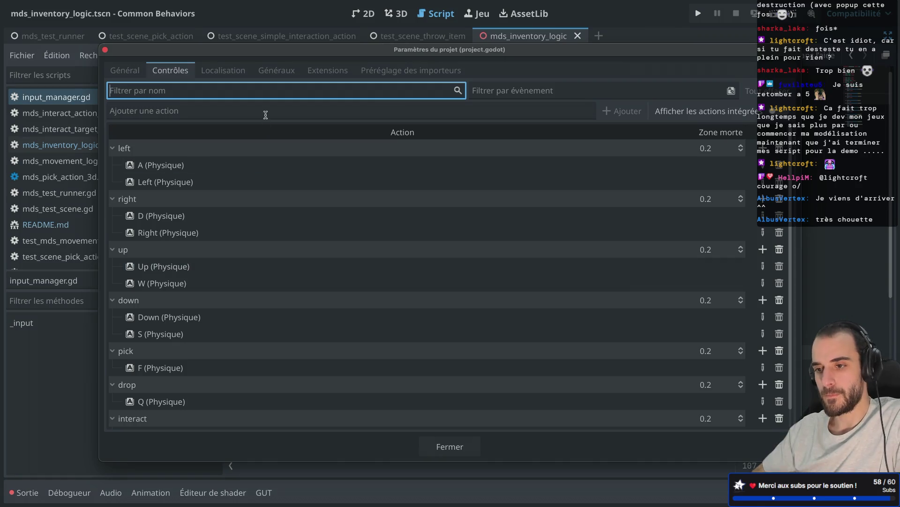
{"action": "left_click", "coordinate": [264, 113]}
{"action": "type", "text": "use"}
{"action": "key", "text": "Return"}
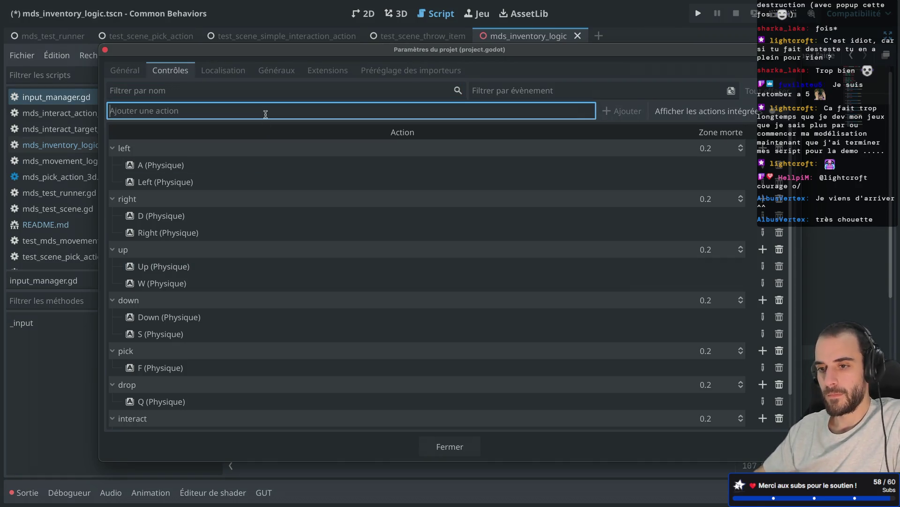
- Bind the left mouse button to the use action, close Project Settings and save the scene
{"action": "scroll", "coordinate": [448, 280], "scroll_direction": "down", "scroll_amount": 2}
{"action": "left_click", "coordinate": [223, 417]}
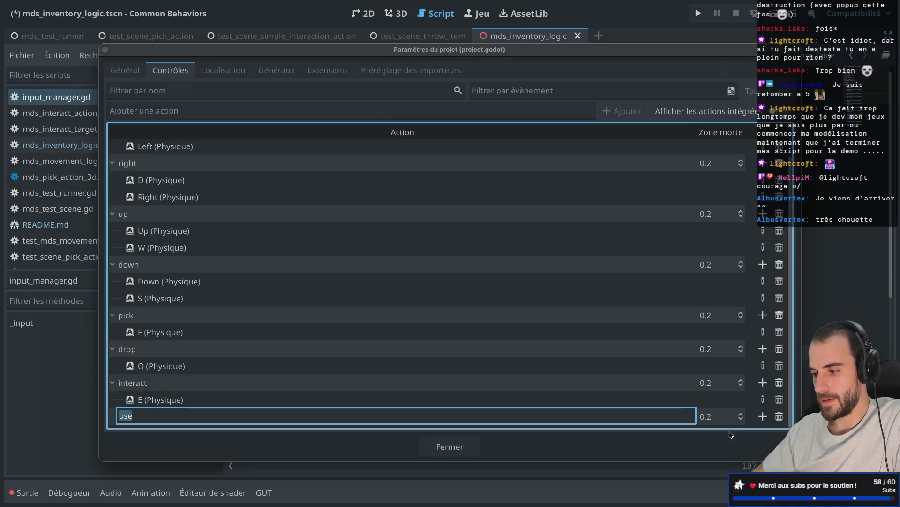
{"action": "left_click", "coordinate": [762, 417]}
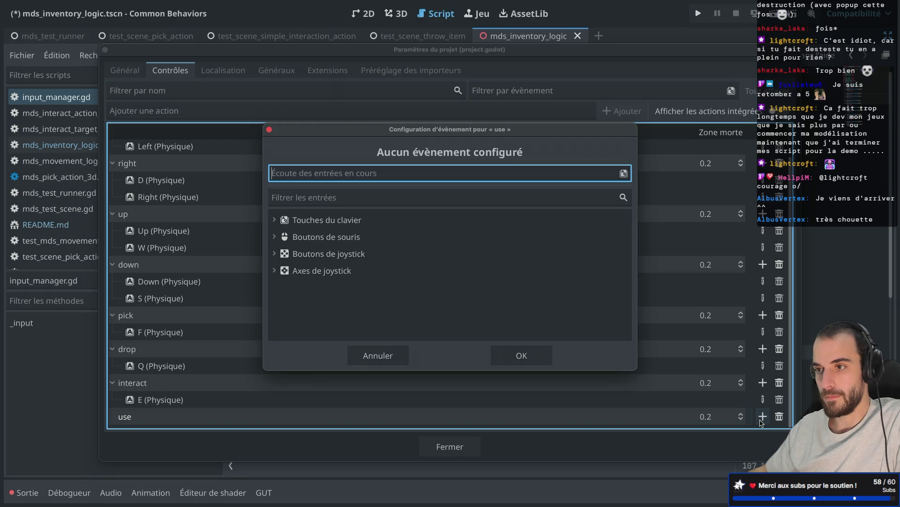
{"action": "left_click", "coordinate": [510, 322]}
{"action": "left_click", "coordinate": [410, 173]}
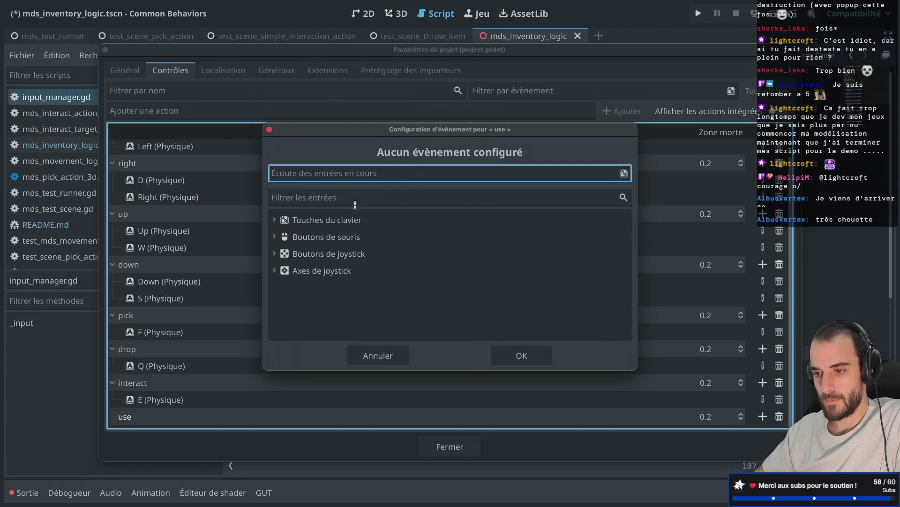
{"action": "left_click", "coordinate": [328, 236]}
{"action": "left_click", "coordinate": [276, 238]}
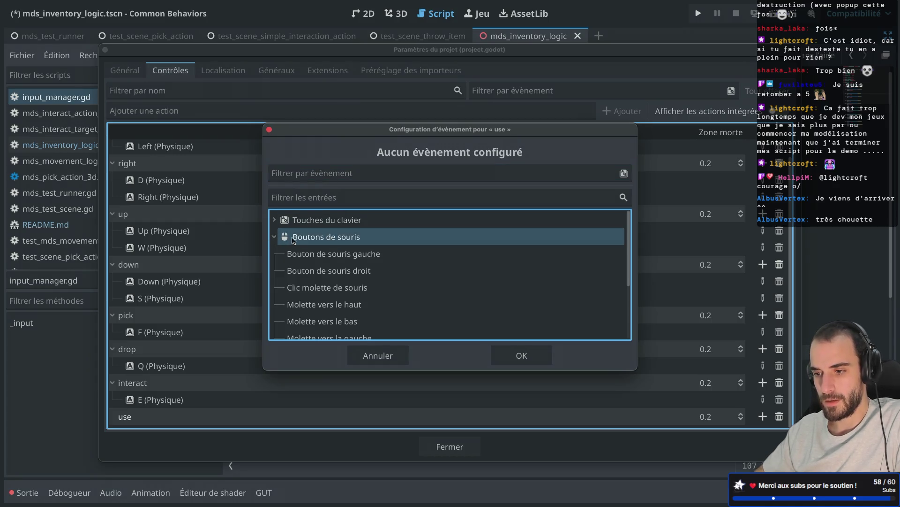
{"action": "left_click", "coordinate": [330, 253]}
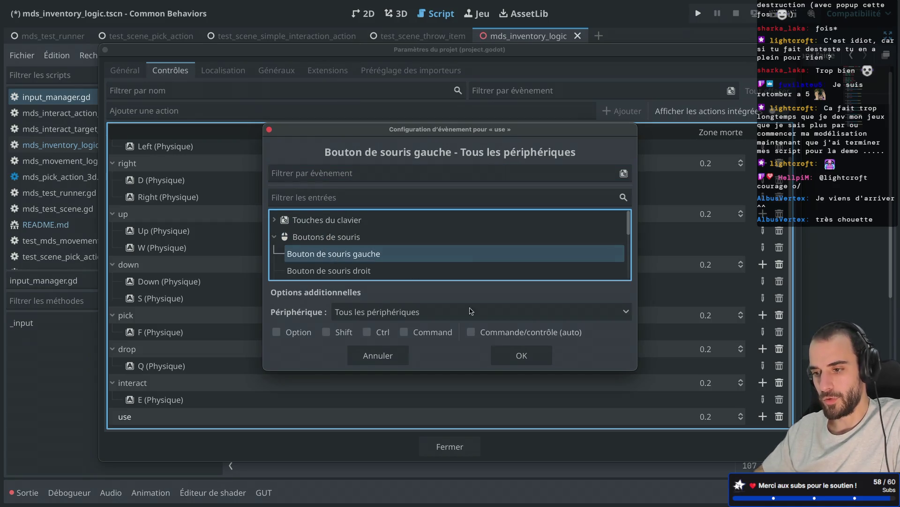
{"action": "left_click", "coordinate": [520, 359]}
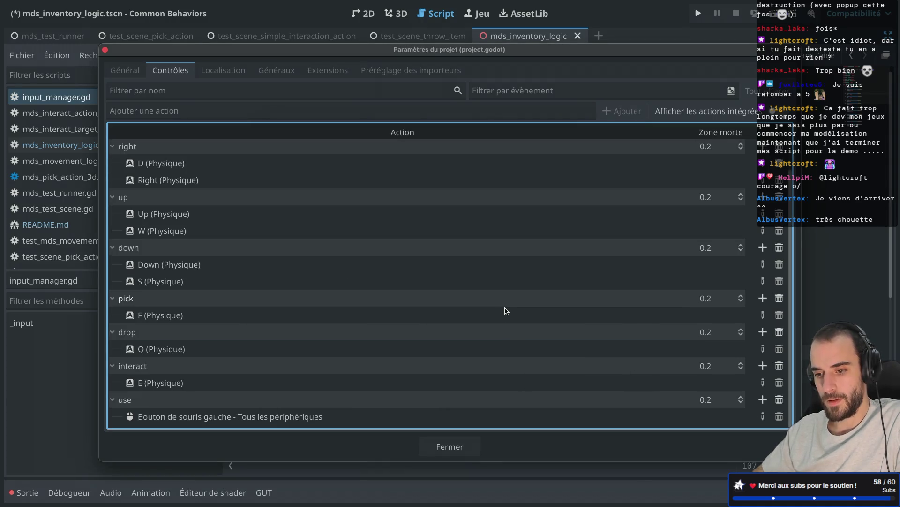
{"action": "left_click", "coordinate": [447, 446]}
{"action": "key", "text": "ctrl+s"}
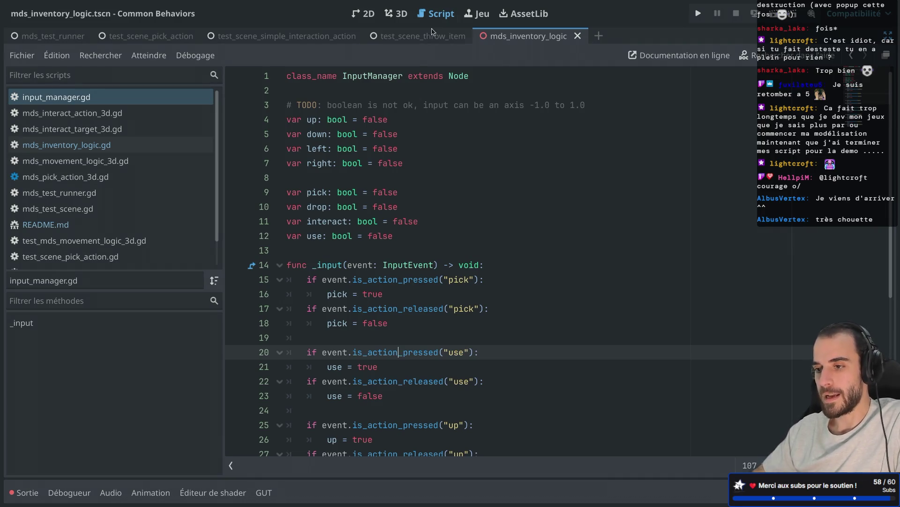
- In test_scene_throw_item, delete the MdsInteractAction3D node
{"action": "left_click", "coordinate": [407, 38]}
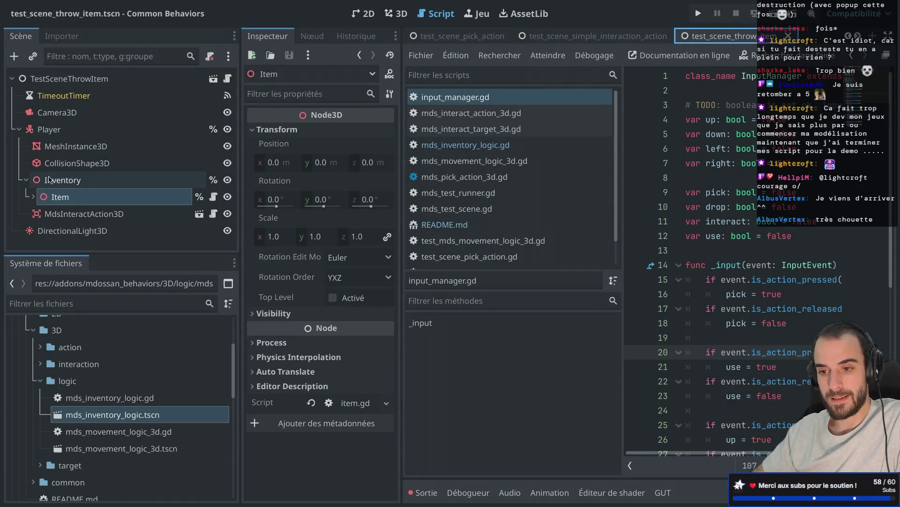
{"action": "left_click", "coordinate": [33, 197]}
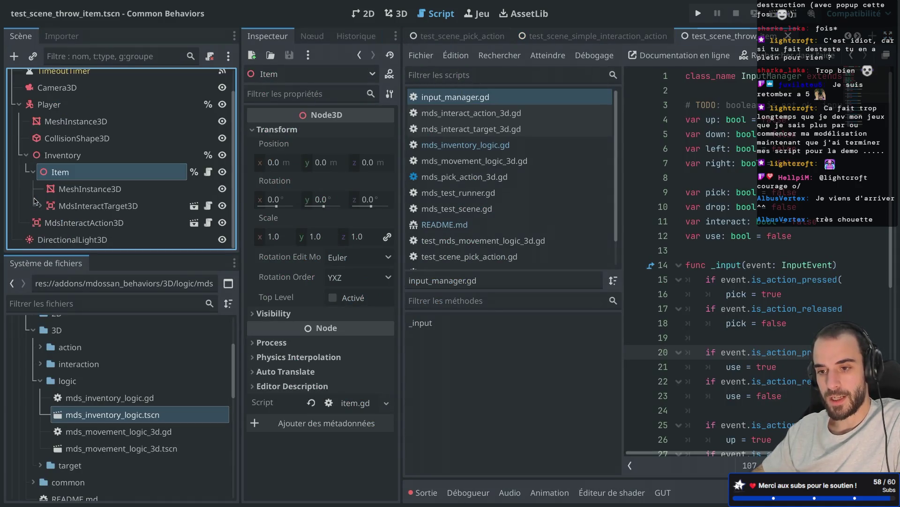
{"action": "left_click", "coordinate": [34, 173]}
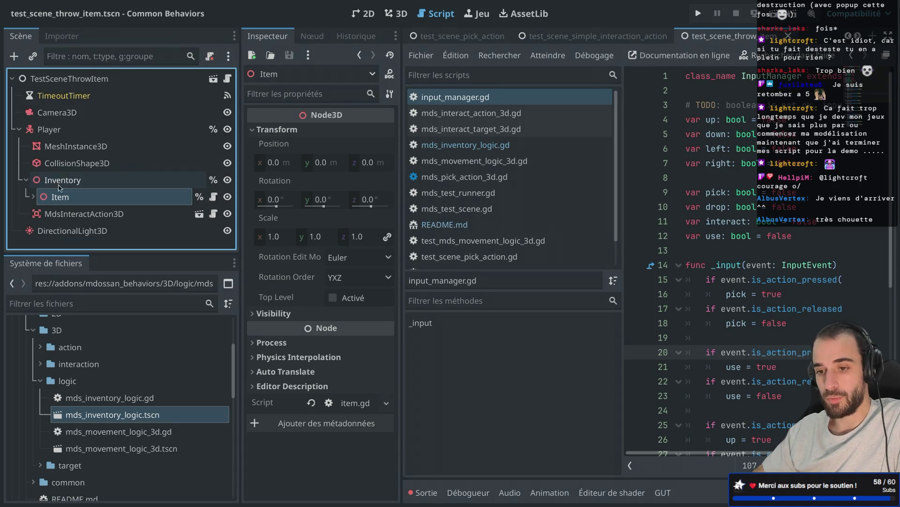
{"action": "left_click", "coordinate": [26, 181]}
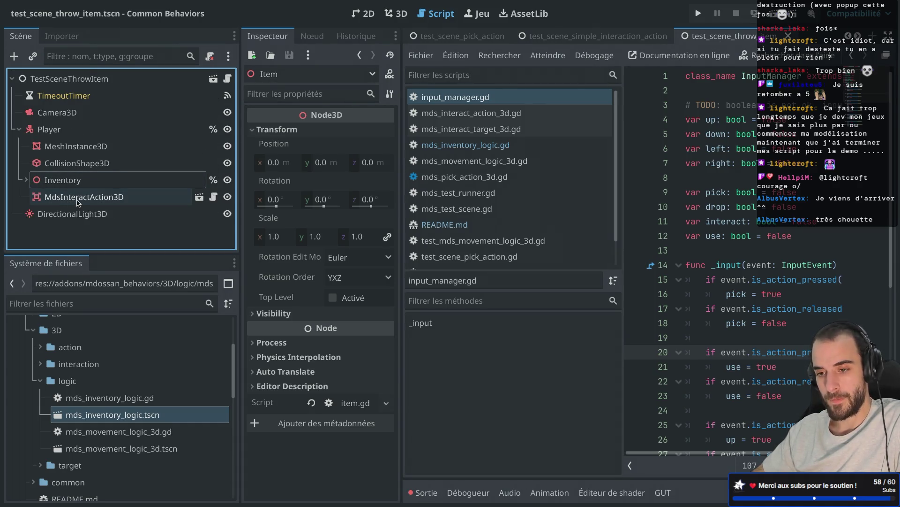
{"action": "right_click", "coordinate": [78, 202]}
{"action": "left_click", "coordinate": [141, 496]}
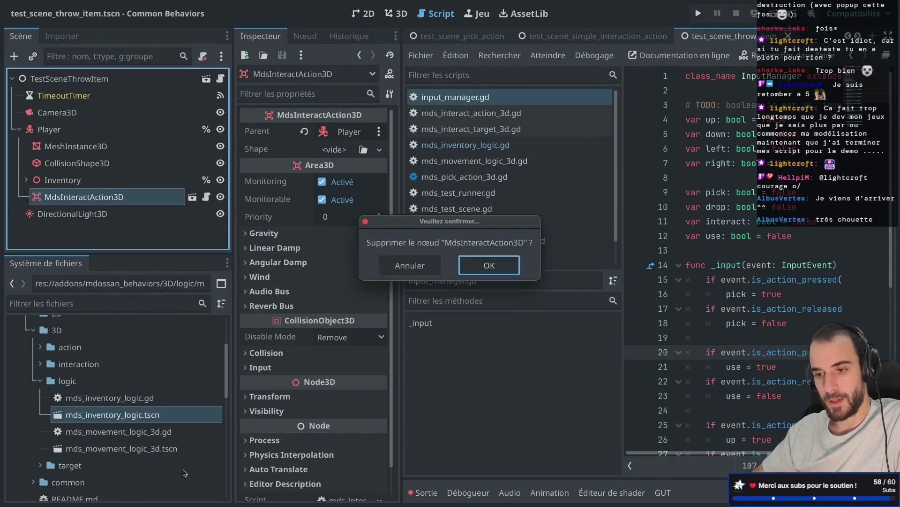
{"action": "left_click", "coordinate": [504, 270]}
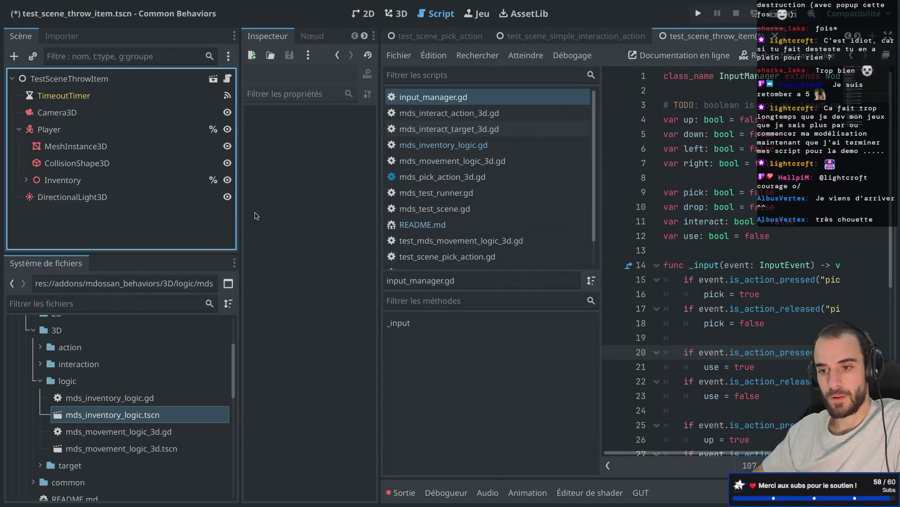
- Instance mds_inventory_logic.tscn as a child of Player
{"action": "left_click", "coordinate": [132, 129]}
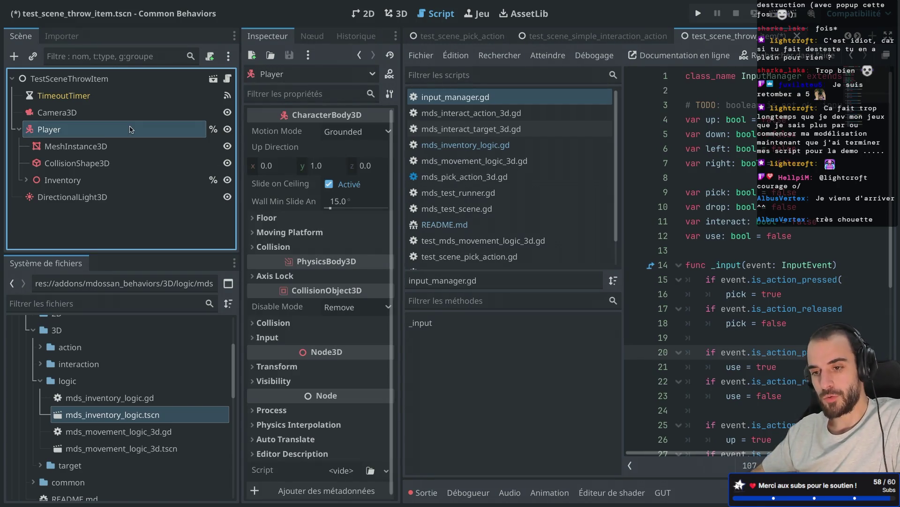
{"action": "key", "text": "ctrl+shift+a"}
{"action": "type", "text": "mds_inven"}
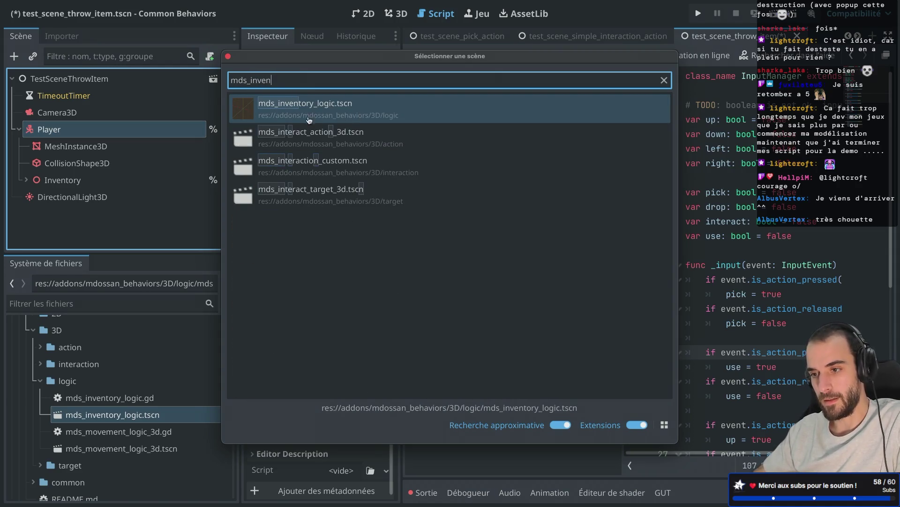
{"action": "double_click", "coordinate": [307, 115]}
- Move Item under MdsInventoryLogic, delete the Inventory node, and view test_scene_throw_item.gd
{"action": "left_click", "coordinate": [26, 180]}
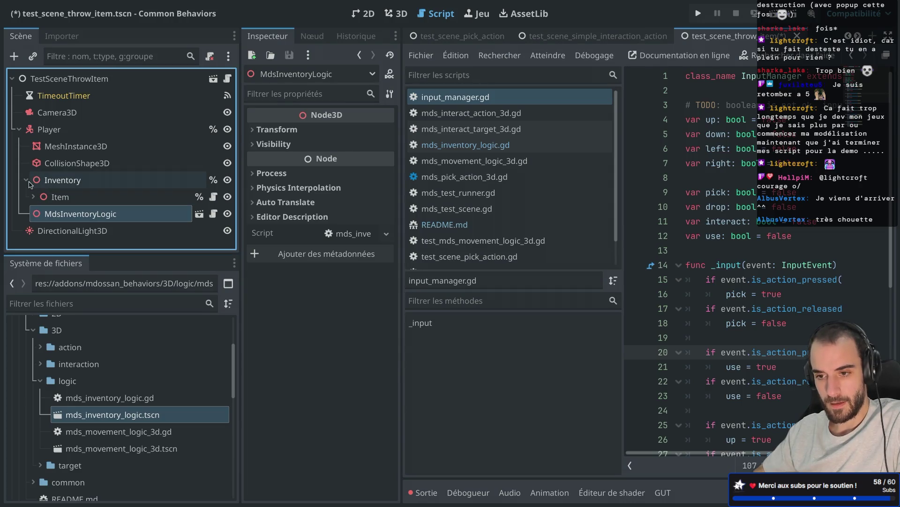
{"action": "left_click_drag", "start_coordinate": [53, 197], "coordinate": [61, 215]}
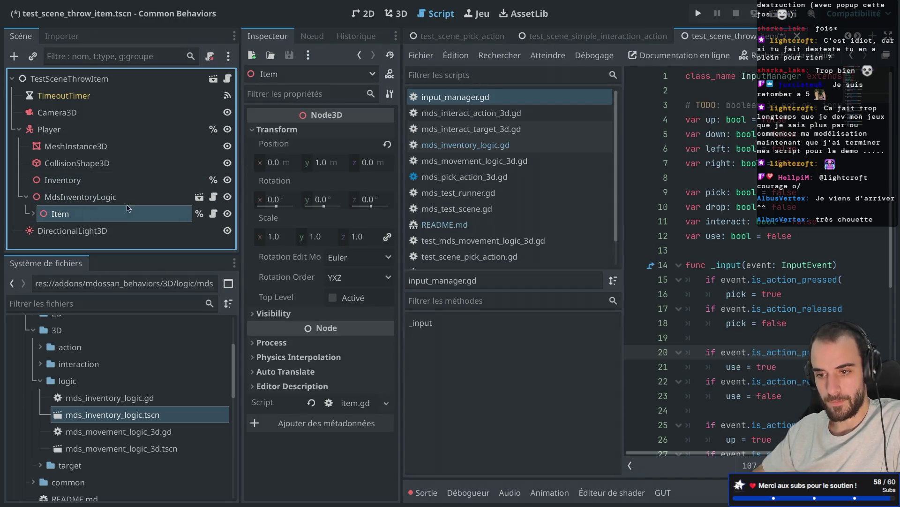
{"action": "left_click", "coordinate": [71, 180]}
{"action": "right_click", "coordinate": [80, 181]}
{"action": "left_click", "coordinate": [147, 497]}
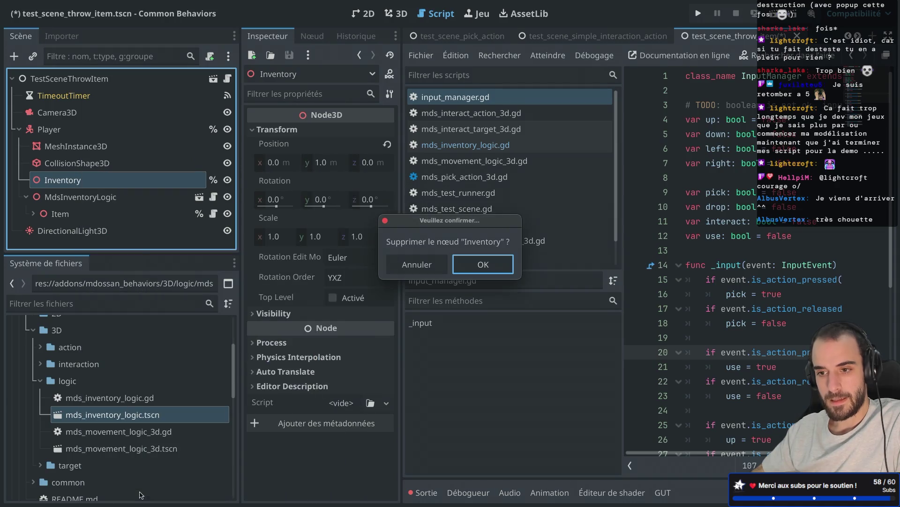
{"action": "left_click", "coordinate": [468, 264]}
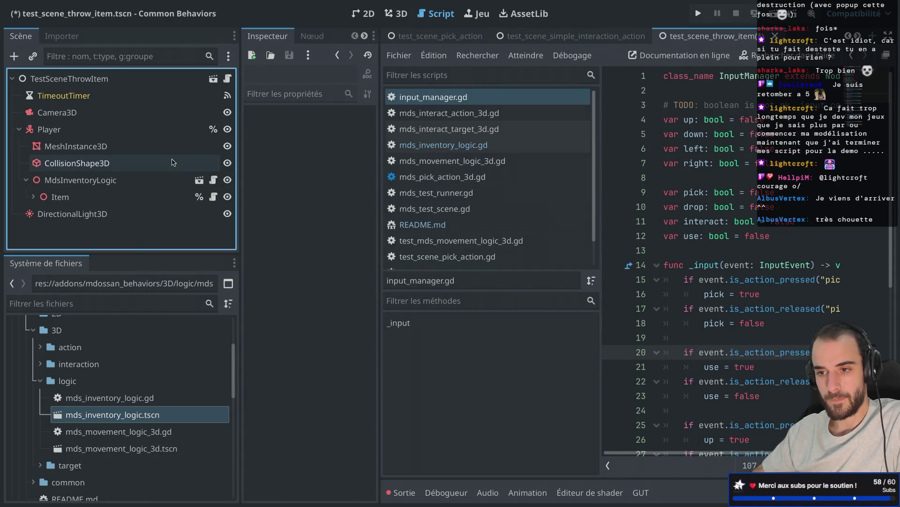
{"action": "left_click", "coordinate": [227, 78]}
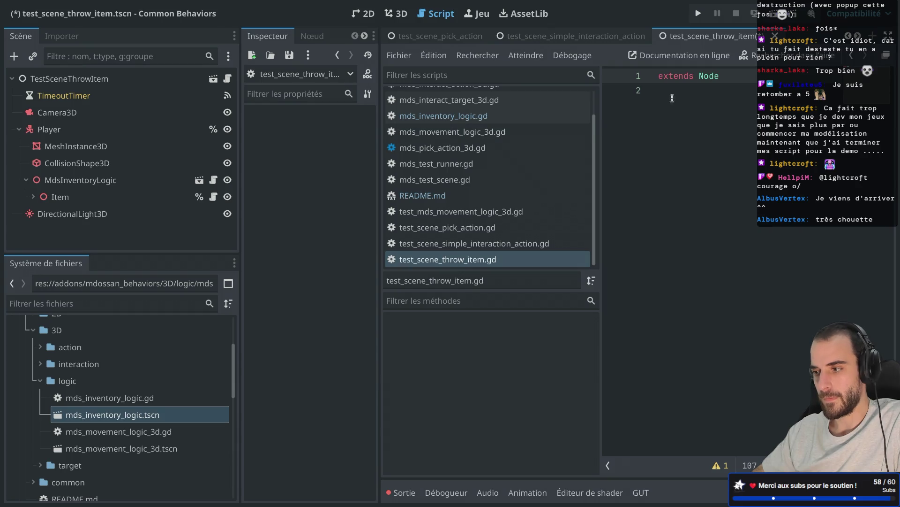
- Change the script's base class from Node to MdsTestScene in the extends line
{"action": "double_click", "coordinate": [705, 76]}
{"action": "type", "text": "Test"}
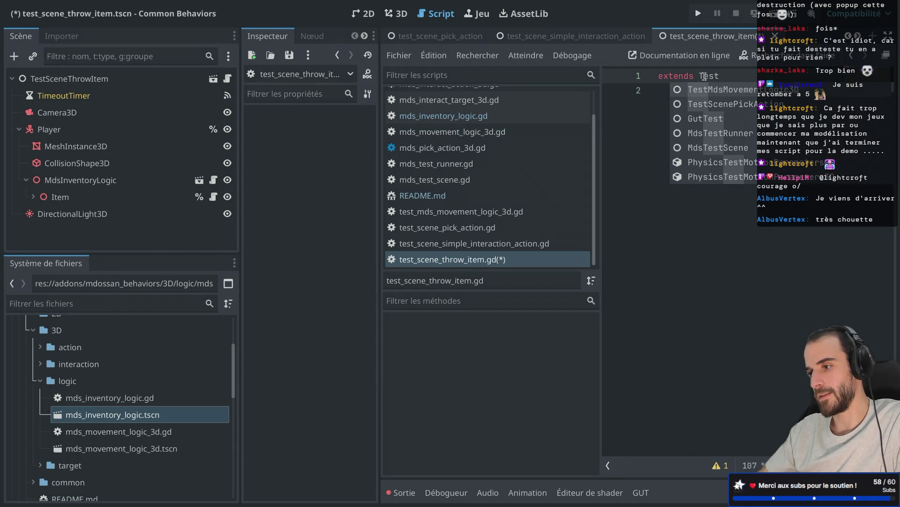
{"action": "key", "text": "BackSpace"}
{"action": "key", "text": "BackSpace"}
{"action": "key", "text": "BackSpace"}
{"action": "key", "text": "ctrl+shift+F11"}
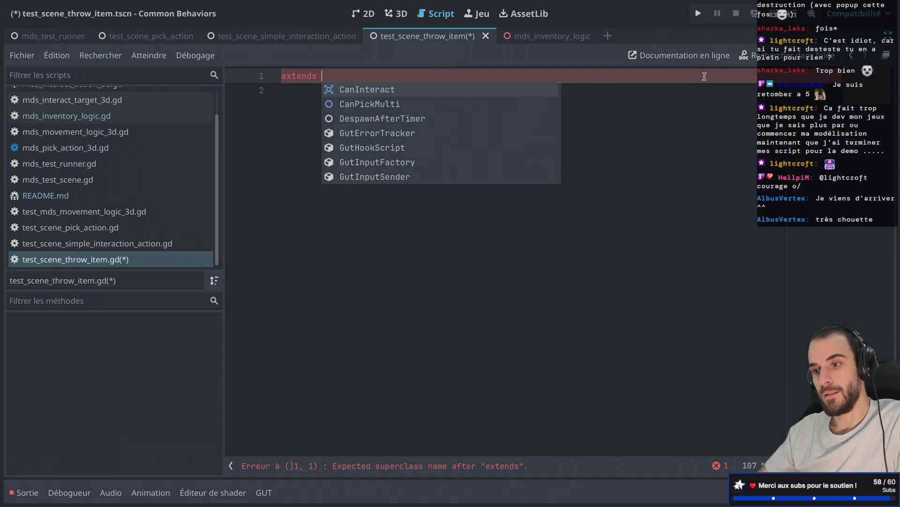
{"action": "type", "text": "MdsTest"}
{"action": "key", "text": "Down"}
{"action": "key", "text": "Return"}
- Save and run the scene, which prints 'you used an item' repeatedly, then stop it
{"action": "key", "text": "ctrl+s"}
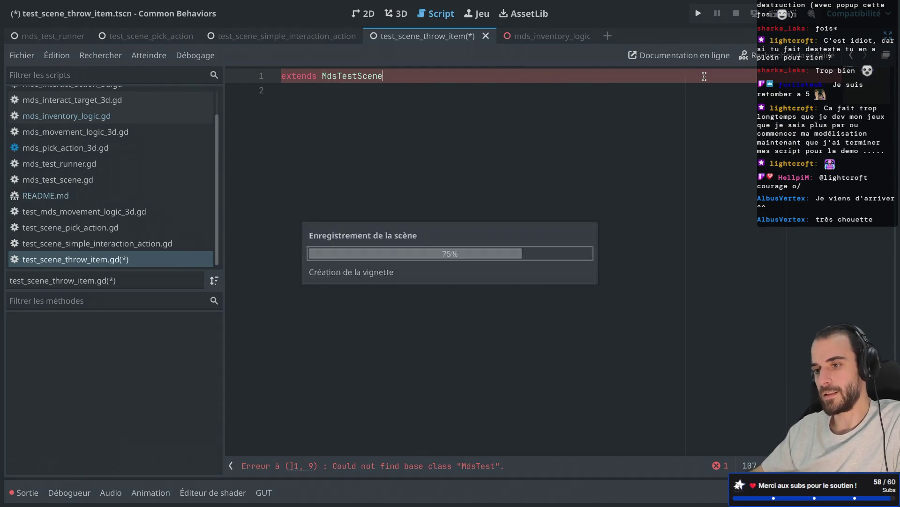
{"action": "key", "text": "ctrl+s"}
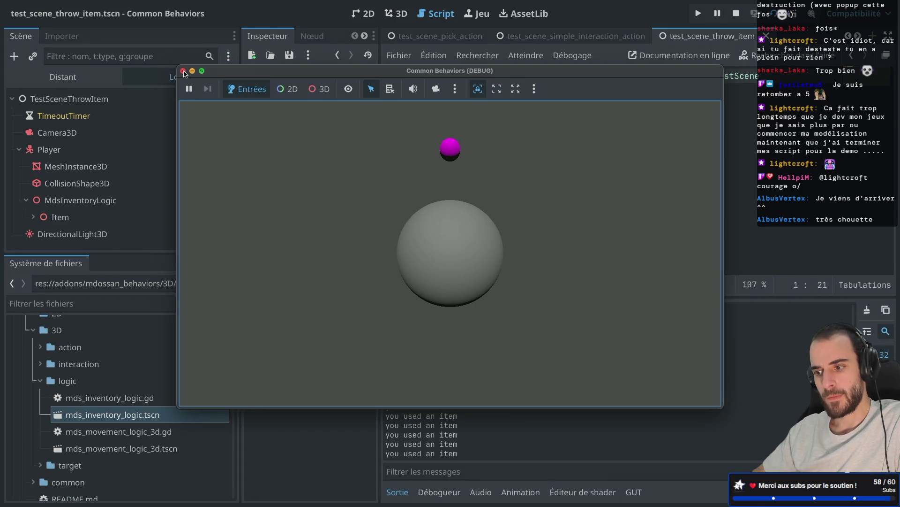
{"action": "left_click", "coordinate": [183, 71]}
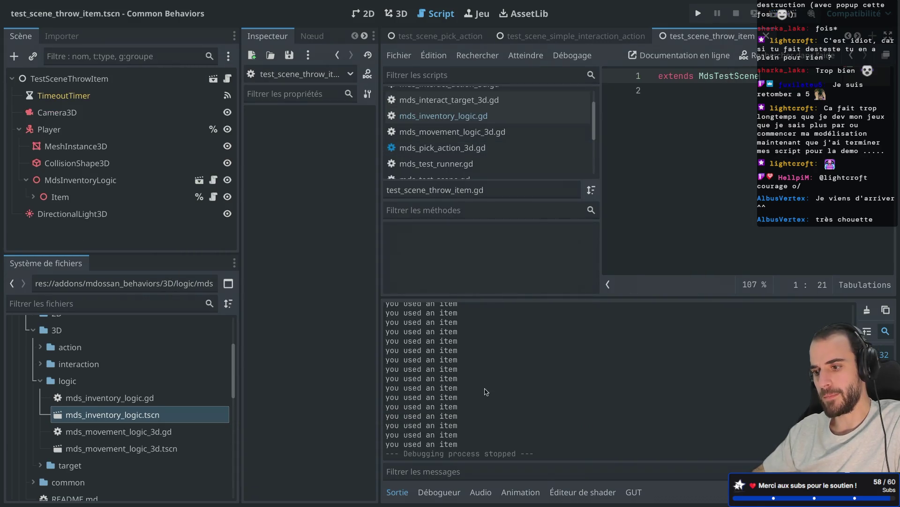
{"action": "scroll", "coordinate": [485, 391], "scroll_direction": "up", "scroll_amount": 5}
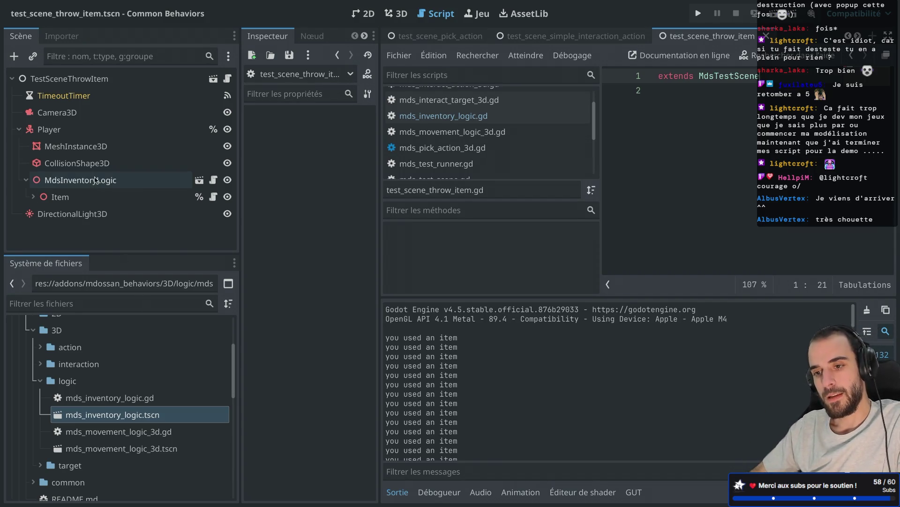
{"action": "left_click", "coordinate": [34, 197]}
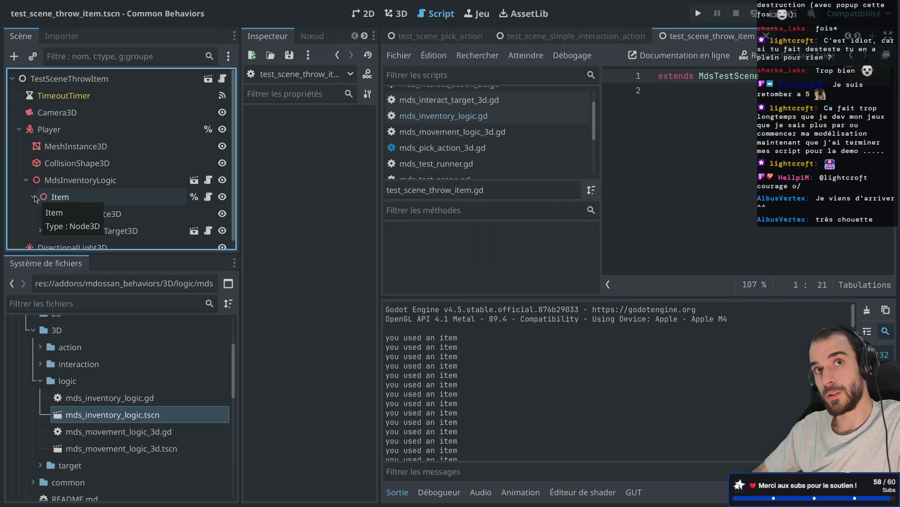
{"action": "left_click", "coordinate": [34, 197]}
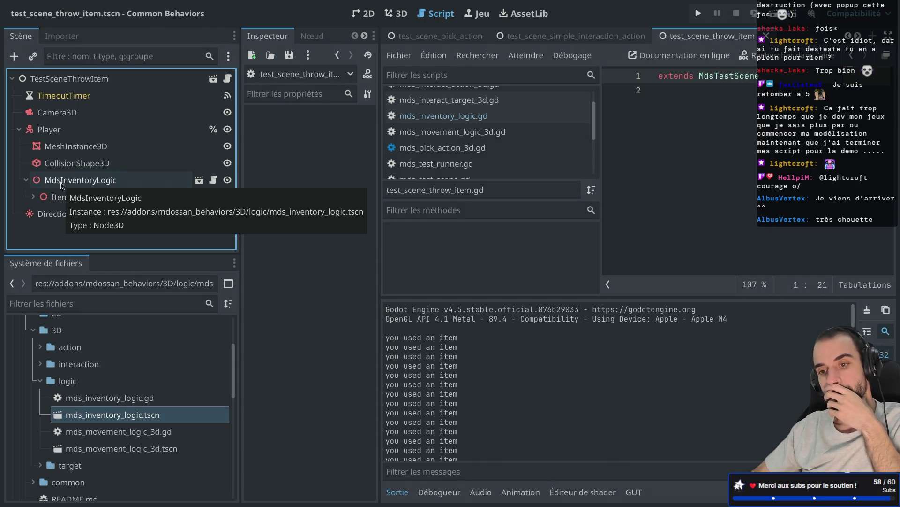
{"action": "left_click", "coordinate": [34, 197]}
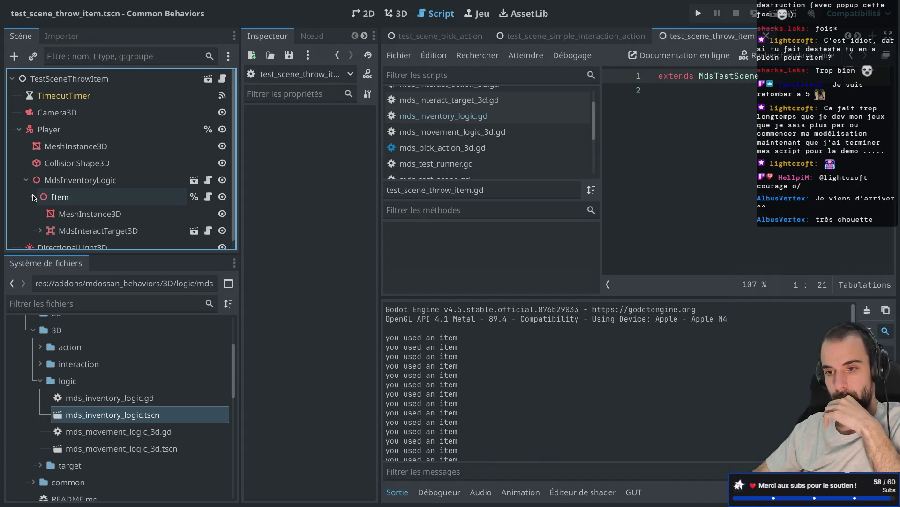
{"action": "scroll", "coordinate": [34, 197], "scroll_direction": "down", "scroll_amount": 1}
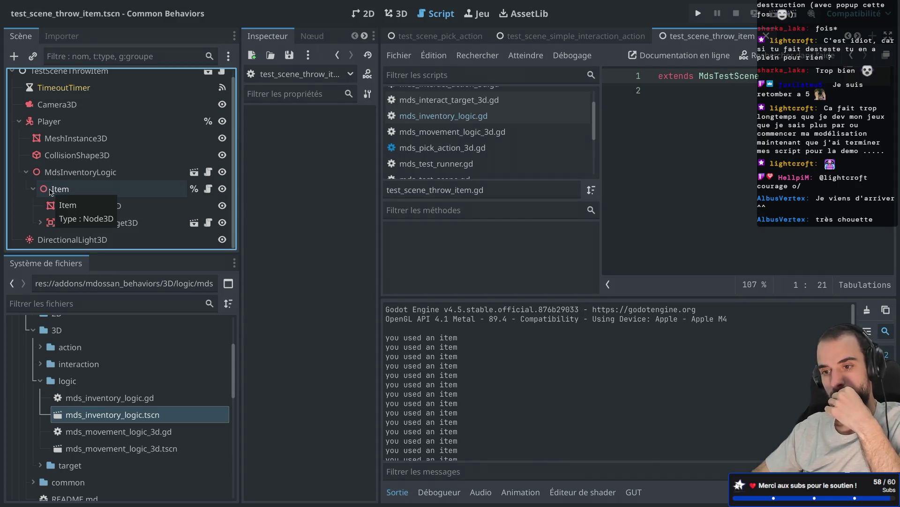
{"action": "scroll", "coordinate": [71, 392], "scroll_direction": "up", "scroll_amount": 4}
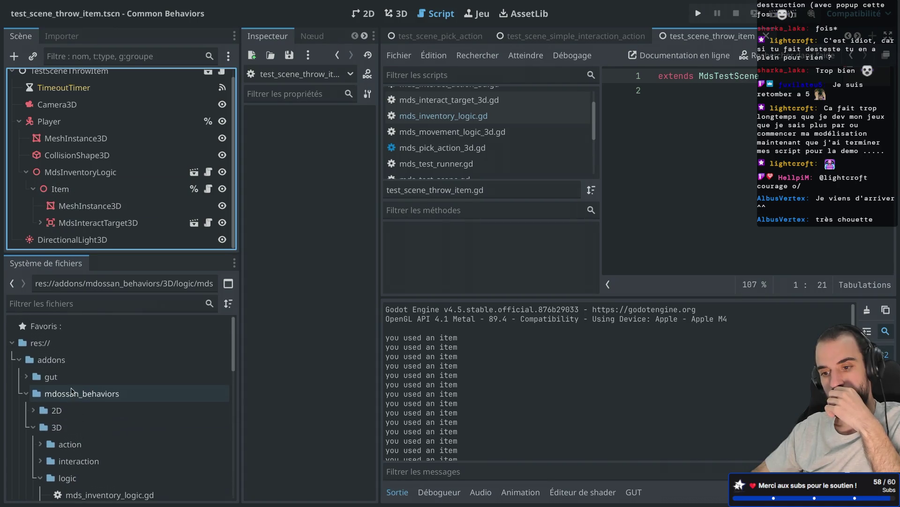
{"action": "scroll", "coordinate": [73, 392], "scroll_direction": "down", "scroll_amount": 3}
{"action": "scroll", "coordinate": [73, 391], "scroll_direction": "down", "scroll_amount": 3}
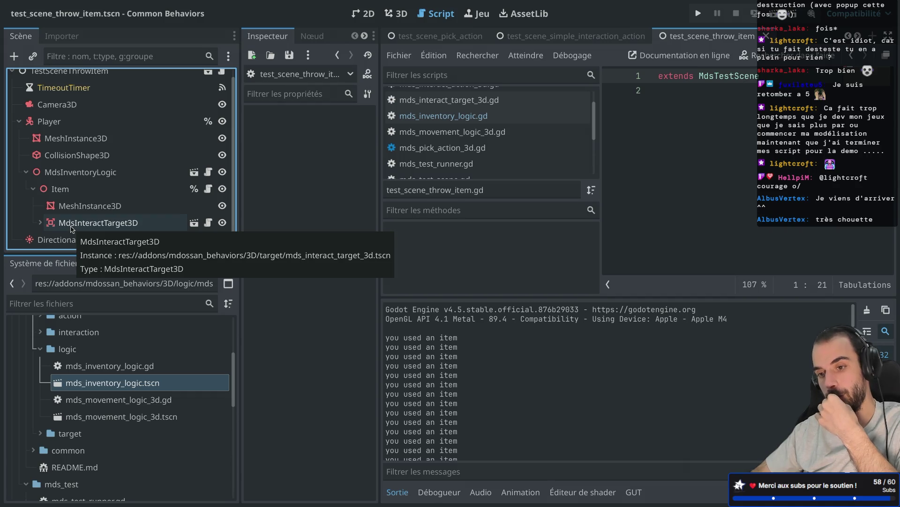
{"action": "left_click", "coordinate": [33, 188]}
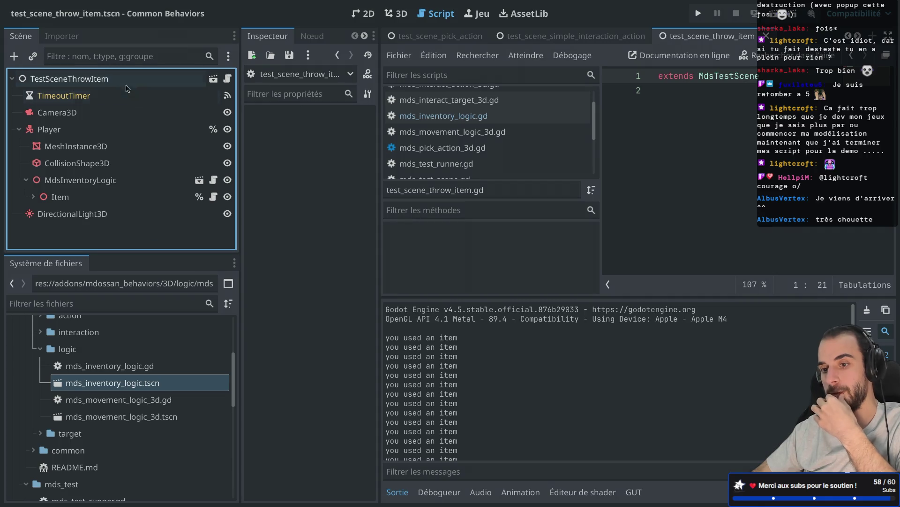
- Run the throw-item scene, trigger the use input until 'you used an item' logs nine times, then stop
{"action": "left_click", "coordinate": [774, 14]}
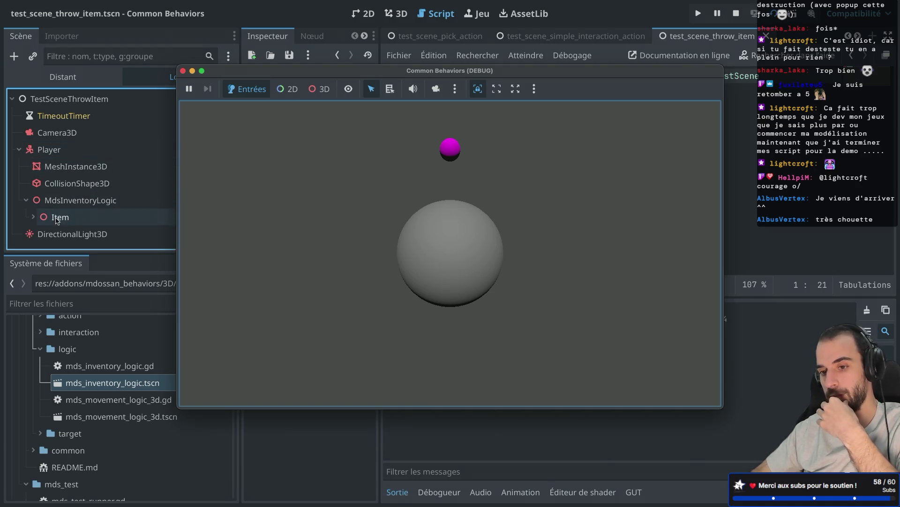
{"action": "left_click", "coordinate": [489, 215]}
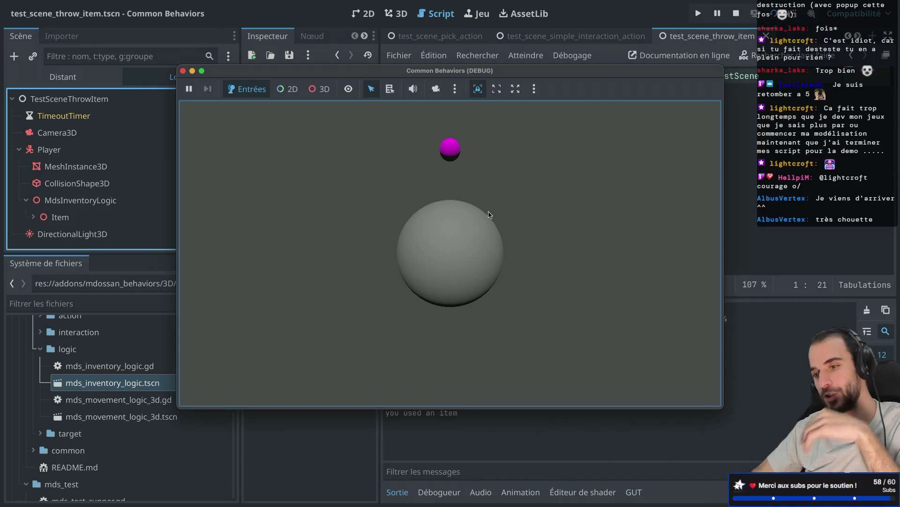
{"action": "left_click", "coordinate": [183, 71]}
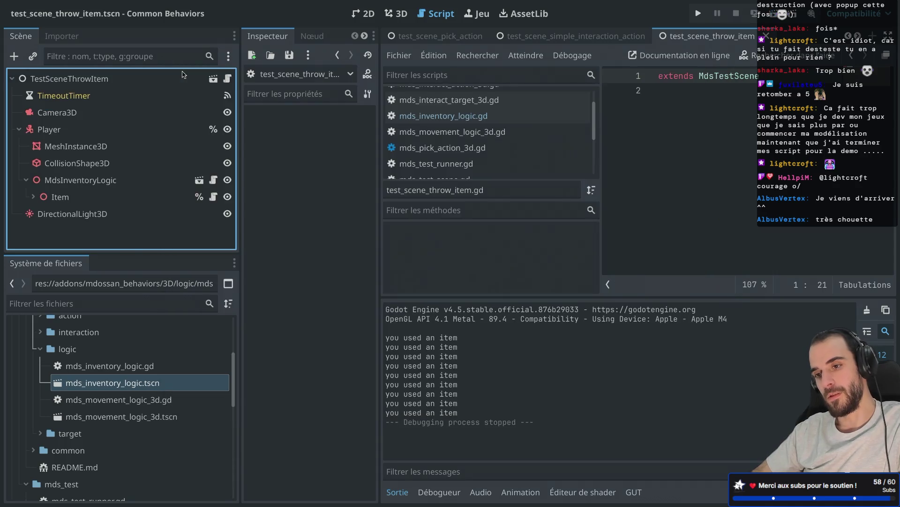
- Open mds_inventory_logic.gd, the script attached to the MdsInventoryLogic node
{"action": "left_click", "coordinate": [95, 186]}
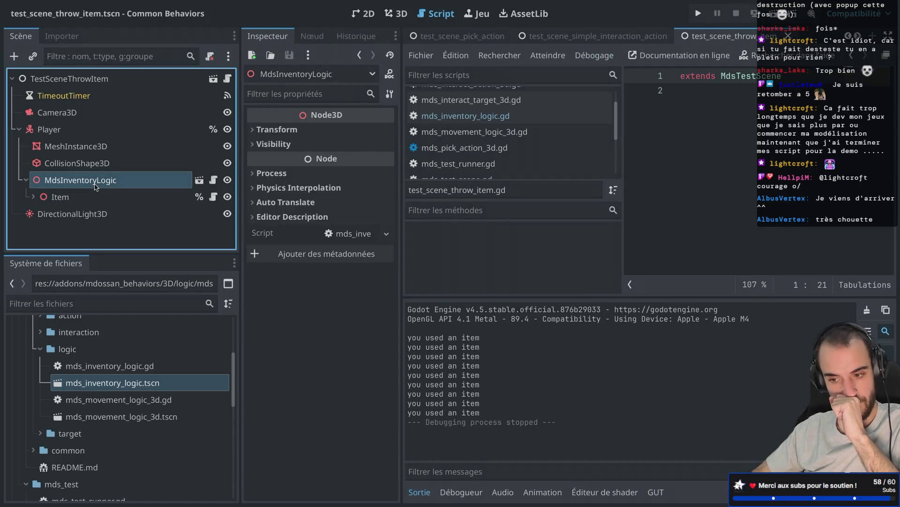
{"action": "scroll", "coordinate": [95, 404], "scroll_direction": "down", "scroll_amount": 3}
{"action": "scroll", "coordinate": [95, 403], "scroll_direction": "up", "scroll_amount": 4}
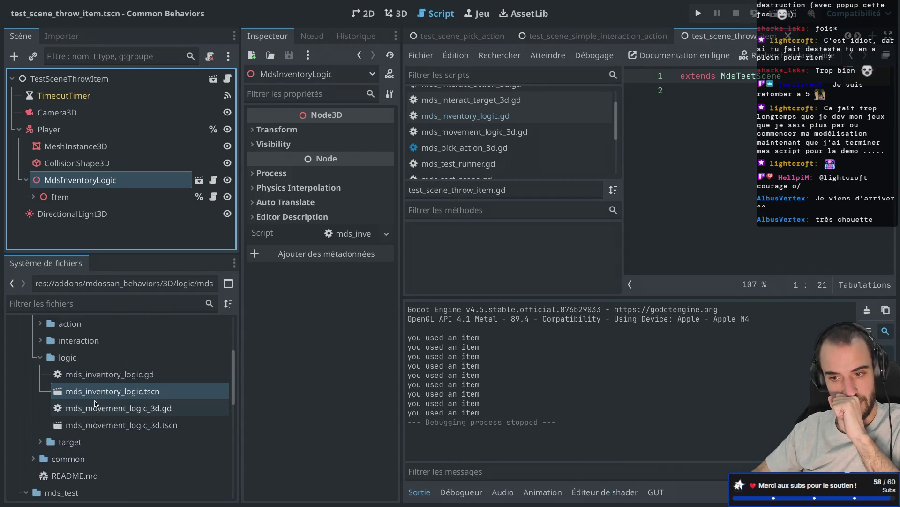
{"action": "scroll", "coordinate": [95, 404], "scroll_direction": "up", "scroll_amount": 2}
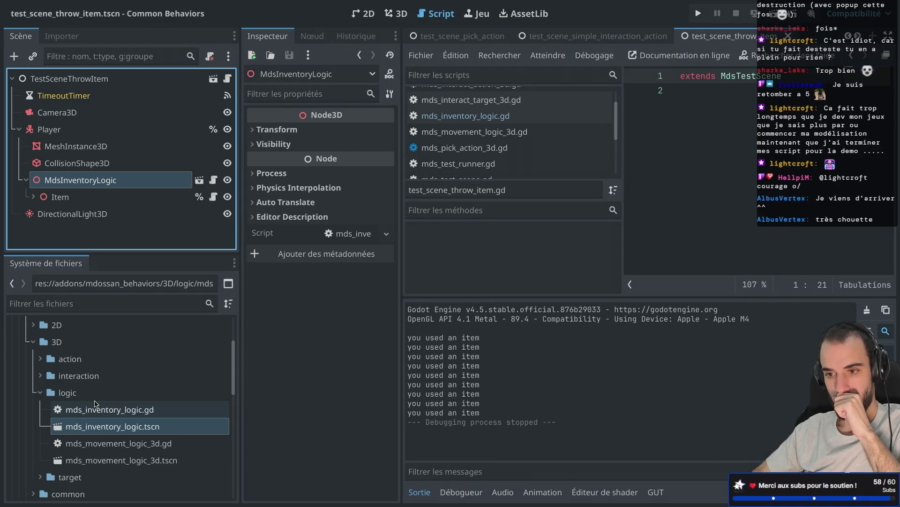
{"action": "scroll", "coordinate": [92, 376], "scroll_direction": "down", "scroll_amount": 4}
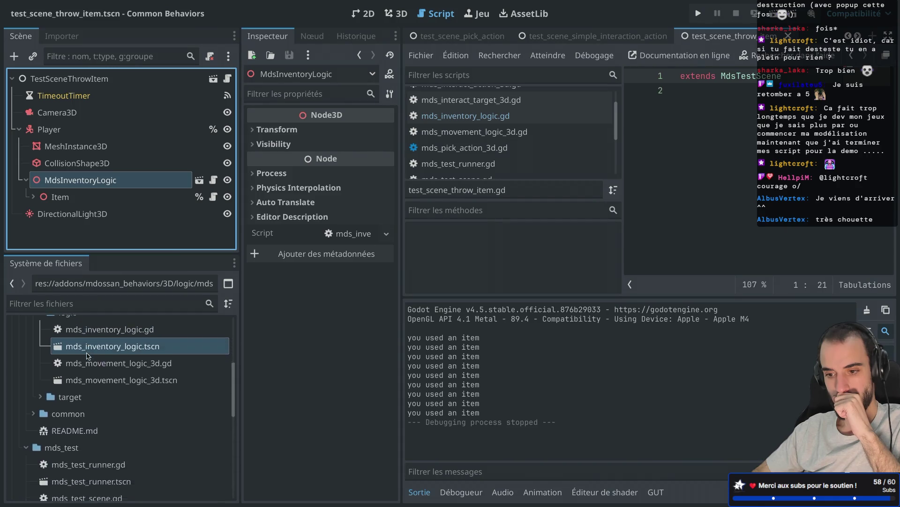
{"action": "scroll", "coordinate": [86, 355], "scroll_direction": "down", "scroll_amount": 12}
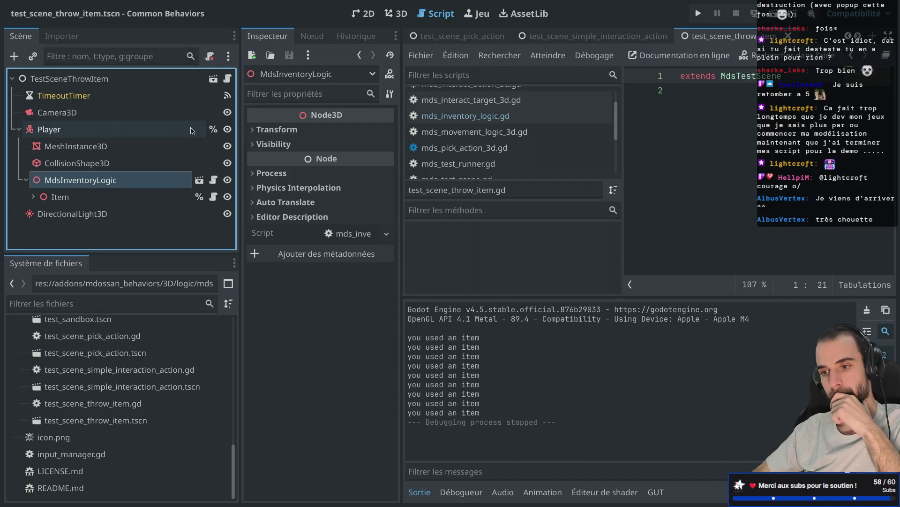
{"action": "left_click", "coordinate": [214, 180]}
{"action": "left_click", "coordinate": [666, 134]}
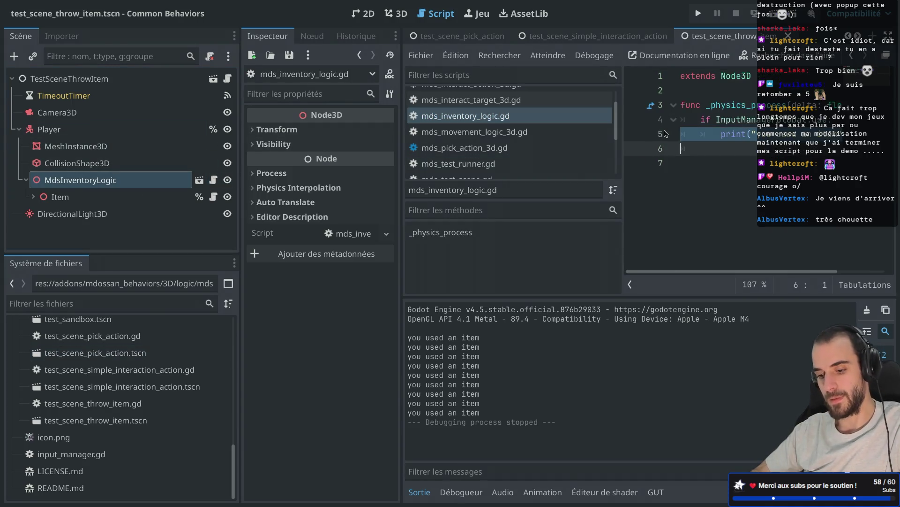
- Inspect the InputManagerGlobal use condition on line 4 of the script
{"action": "key", "text": "ctrl+shift+F11"}
{"action": "left_click", "coordinate": [469, 139]}
{"action": "left_click", "coordinate": [382, 119]}
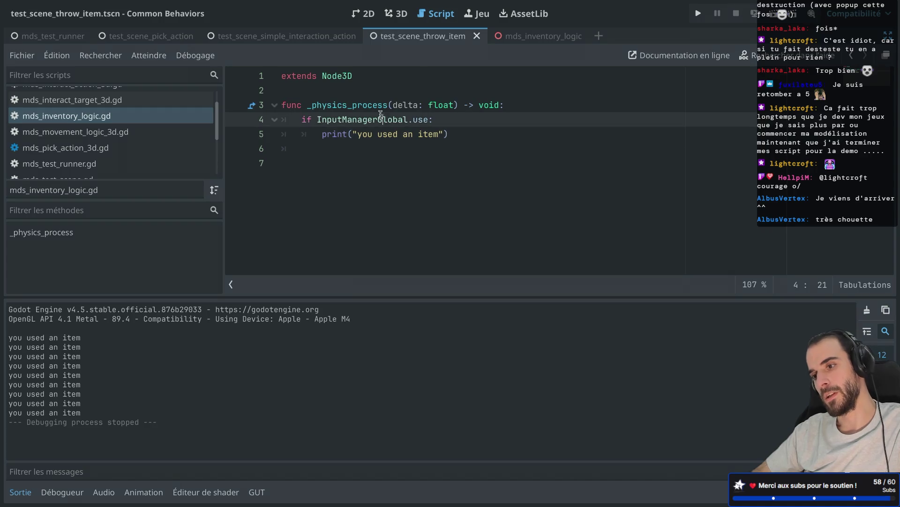
{"action": "double_click", "coordinate": [380, 120]}
{"action": "double_click", "coordinate": [422, 120]}
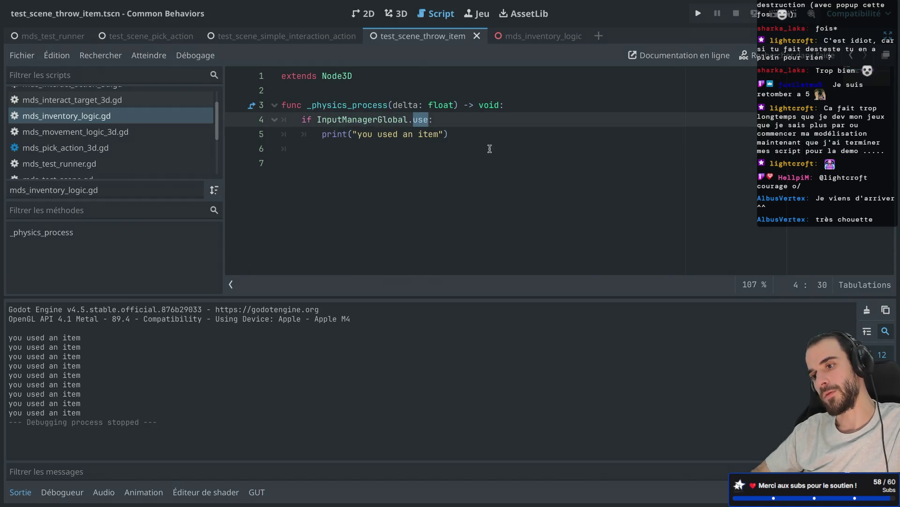
{"action": "key", "text": "ctrl+shift+F11"}
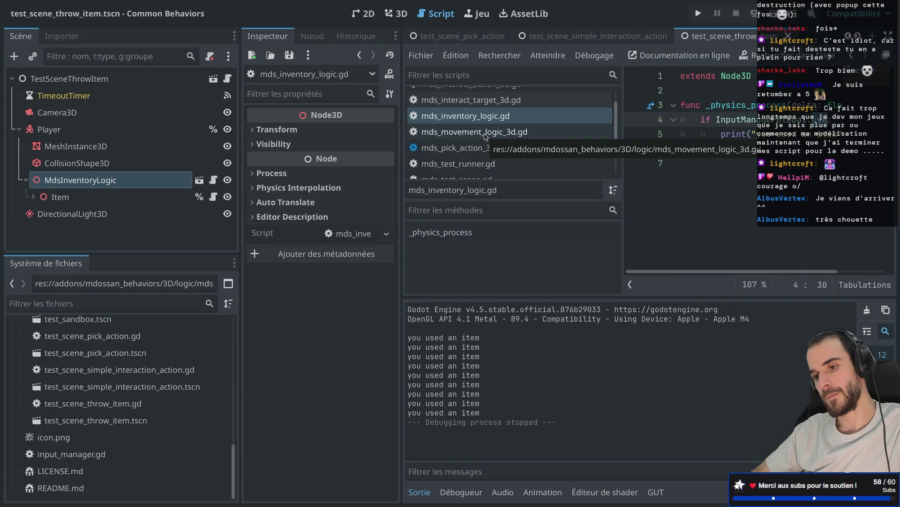
{"action": "key", "text": "ctrl+shift+F11"}
{"action": "left_click", "coordinate": [419, 120]}
{"action": "left_click", "coordinate": [456, 121]}
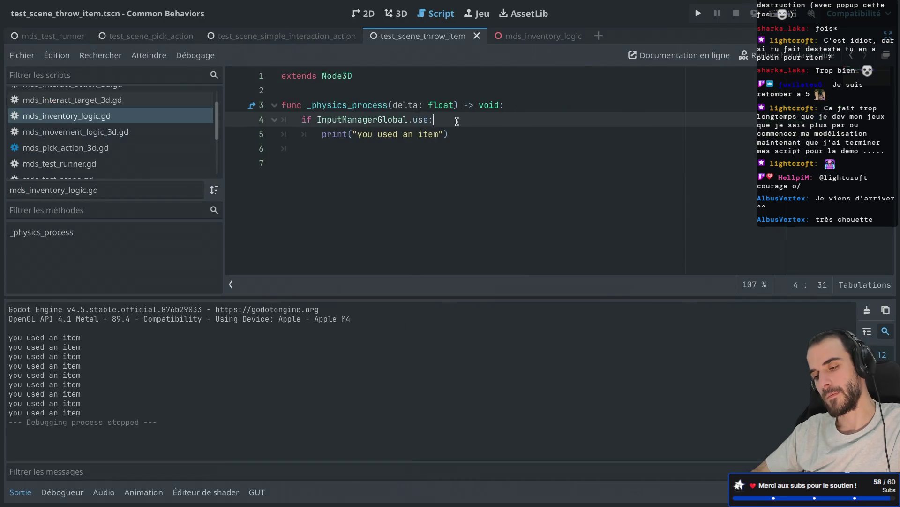
{"action": "key", "text": "ctrl+shift+F11"}
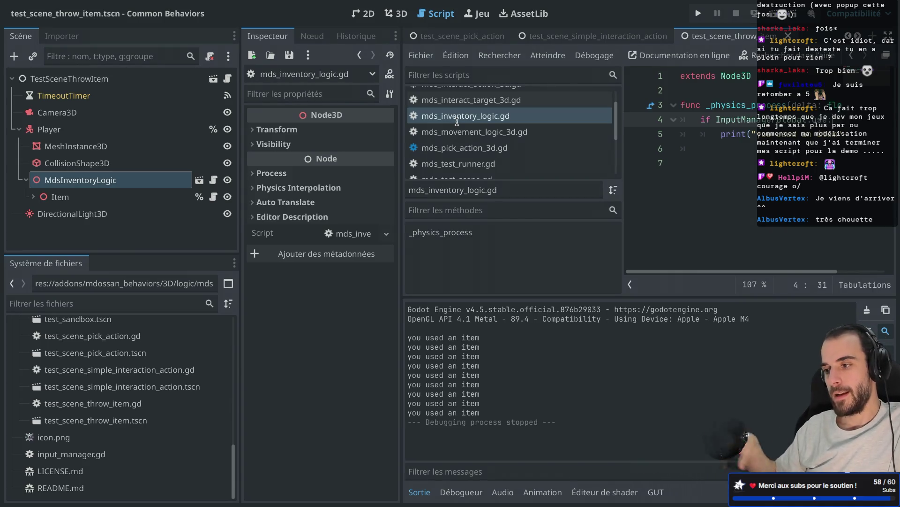
- In distraction-free mode, add a blank line below extends Node3D
{"action": "key", "text": "super+ctrl+d"}
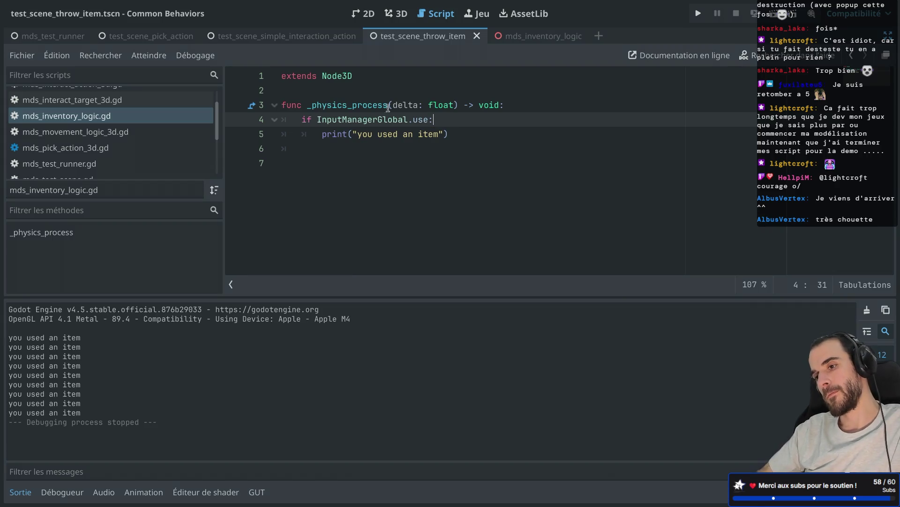
{"action": "left_click", "coordinate": [361, 90]}
{"action": "key", "text": "Return"}
{"action": "key", "text": "Return"}
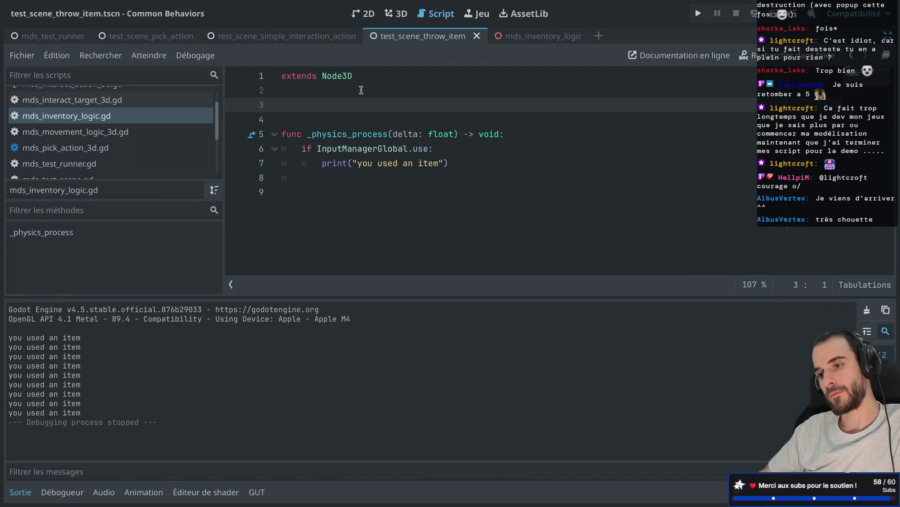
- Expand the Item node to reveal MeshInstance3D and MdsInteractTarget3D, then switch to the GitHub issue
{"action": "key", "text": "super+ctrl+d"}
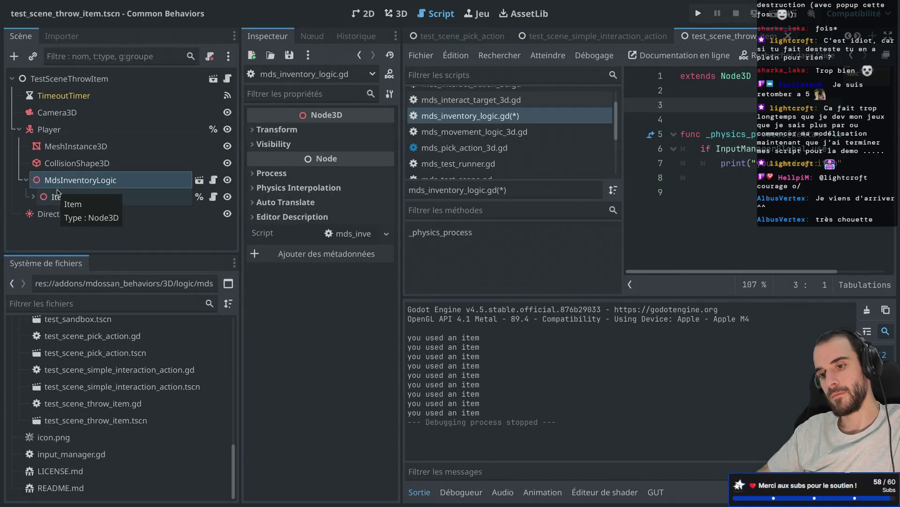
{"action": "left_click", "coordinate": [33, 196]}
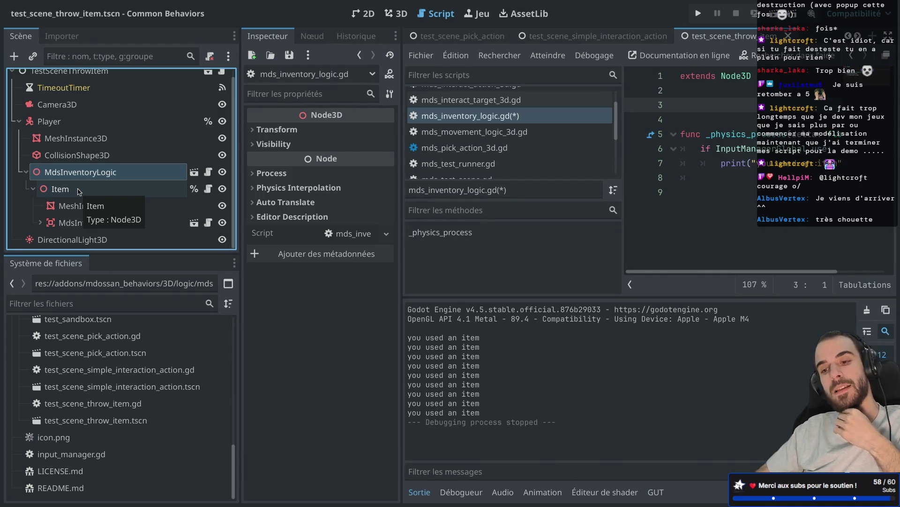
{"action": "key", "text": "ctrl+Right"}
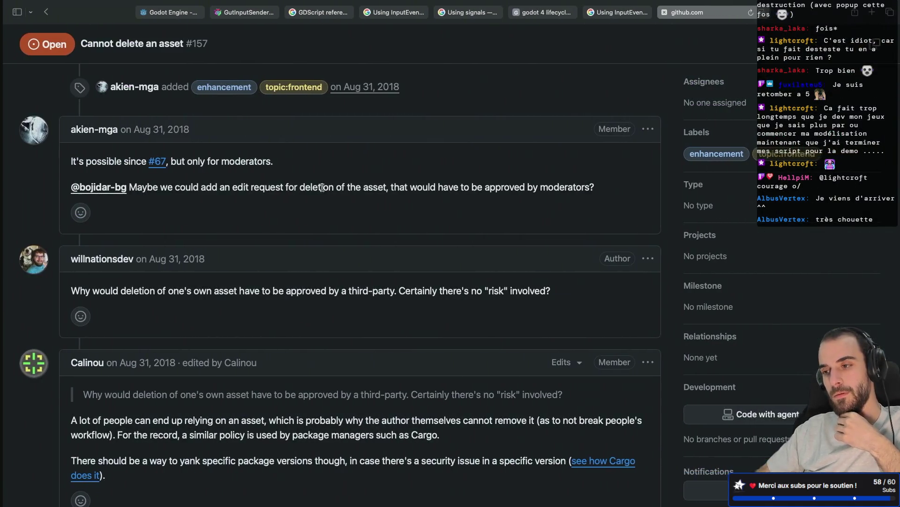
- Back in Godot, search the AssetLib for 'mdossan'
{"action": "key", "text": "ctrl+Left"}
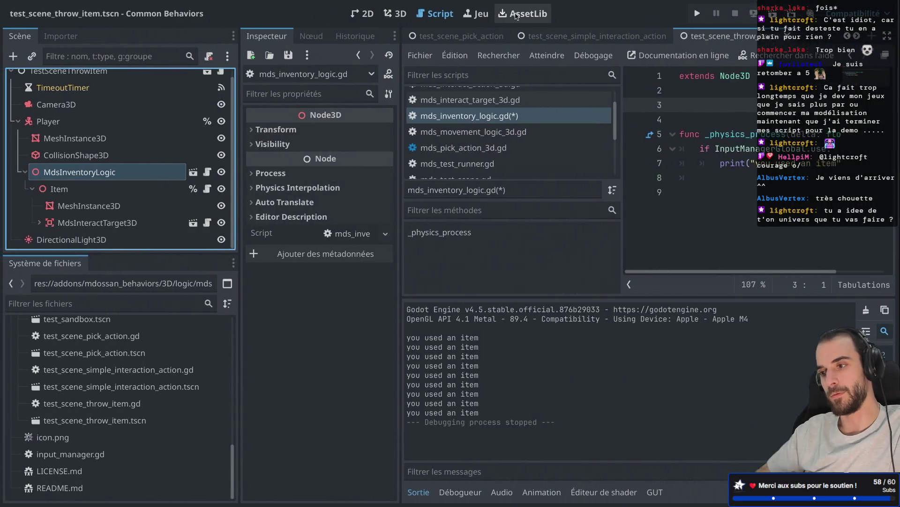
{"action": "left_click", "coordinate": [516, 15]}
{"action": "type", "text": "mdossan"}
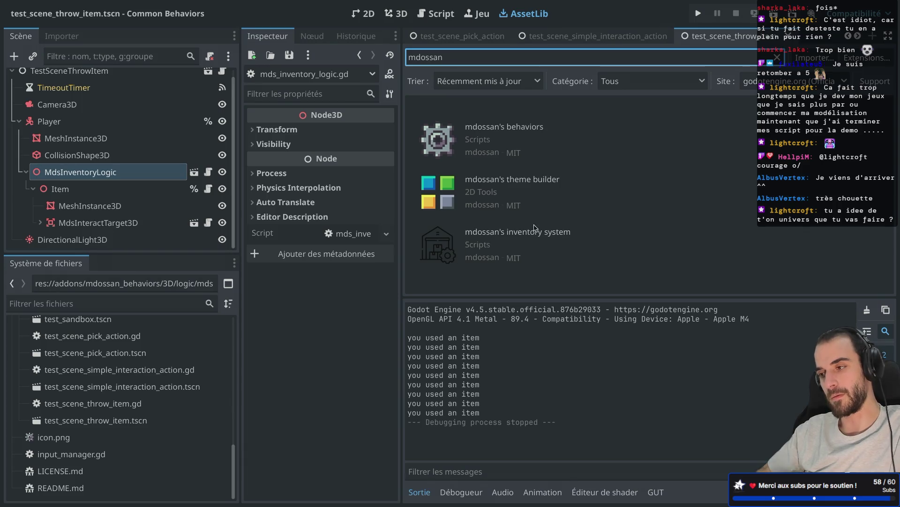
- Close the test_scene_throw_item and test_scene_simple_interaction_action scene tabs
{"action": "left_click", "coordinate": [780, 36]}
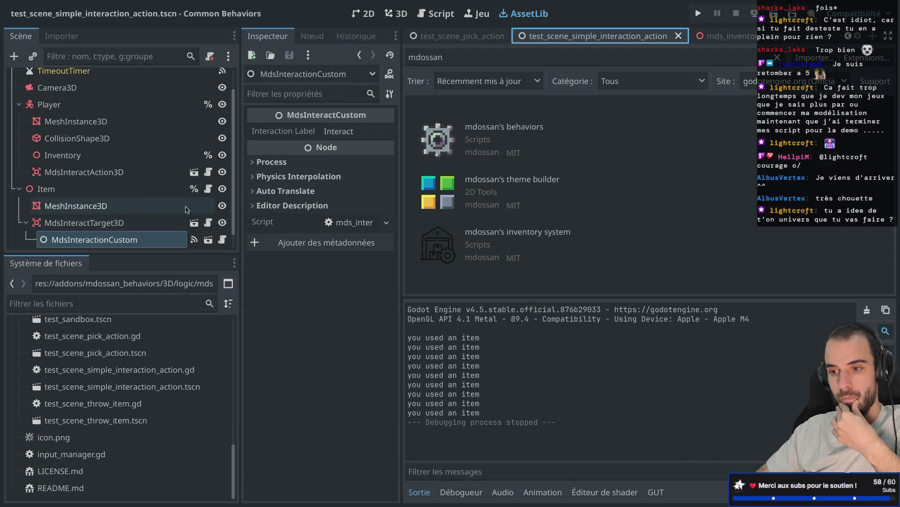
{"action": "scroll", "coordinate": [102, 189], "scroll_direction": "down", "scroll_amount": 1}
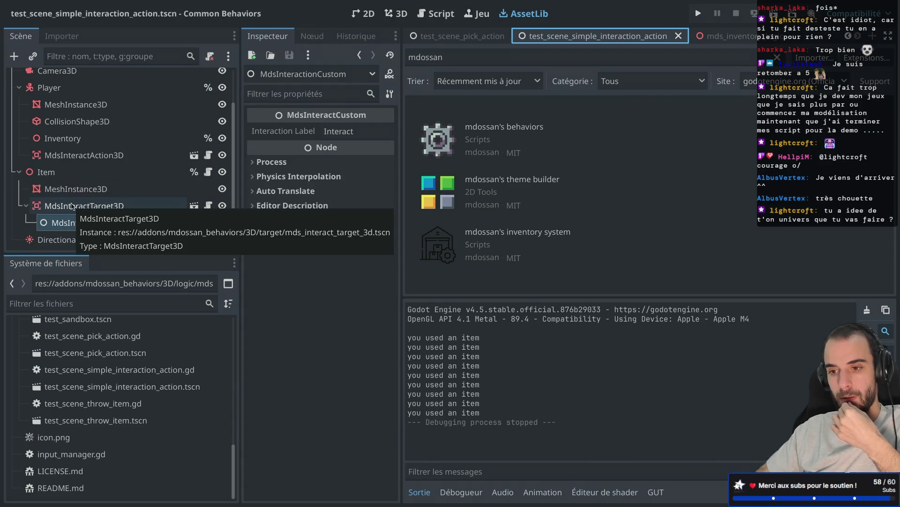
{"action": "left_click", "coordinate": [28, 207]}
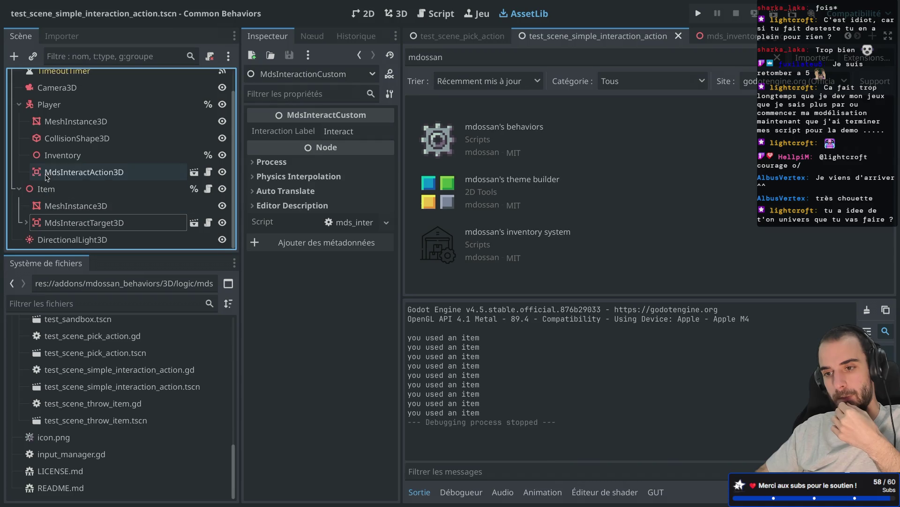
{"action": "scroll", "coordinate": [102, 181], "scroll_direction": "up", "scroll_amount": 2}
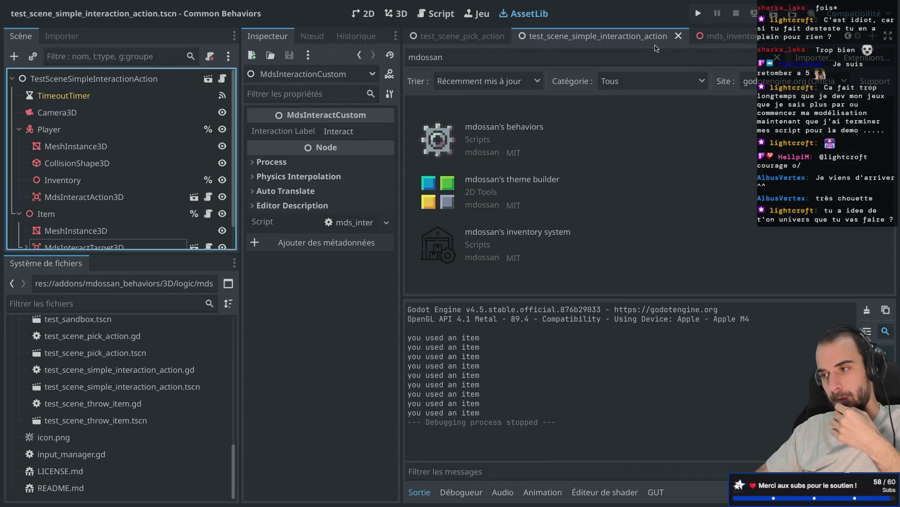
{"action": "left_click", "coordinate": [679, 36]}
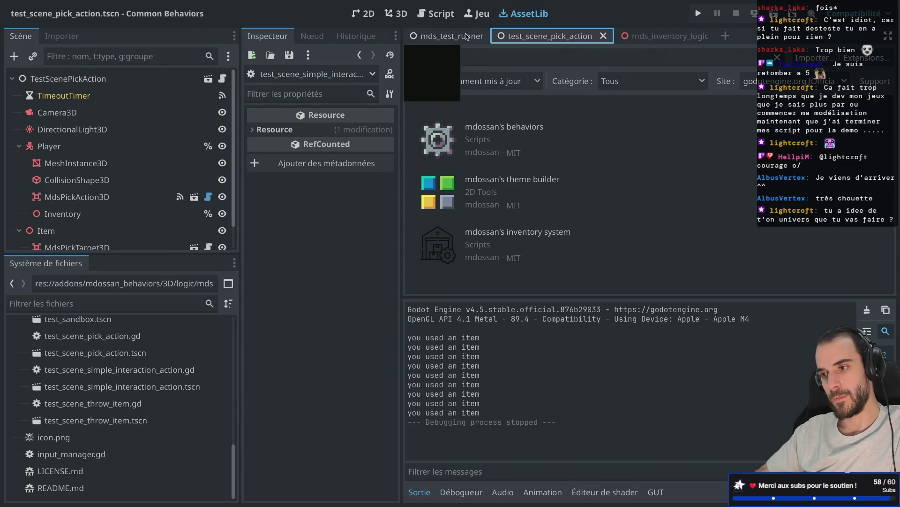
- Switch to the mds_inventory_logic scene tab and open its mds_inventory_logic.gd script
{"action": "left_click", "coordinate": [434, 36]}
{"action": "left_click", "coordinate": [544, 37]}
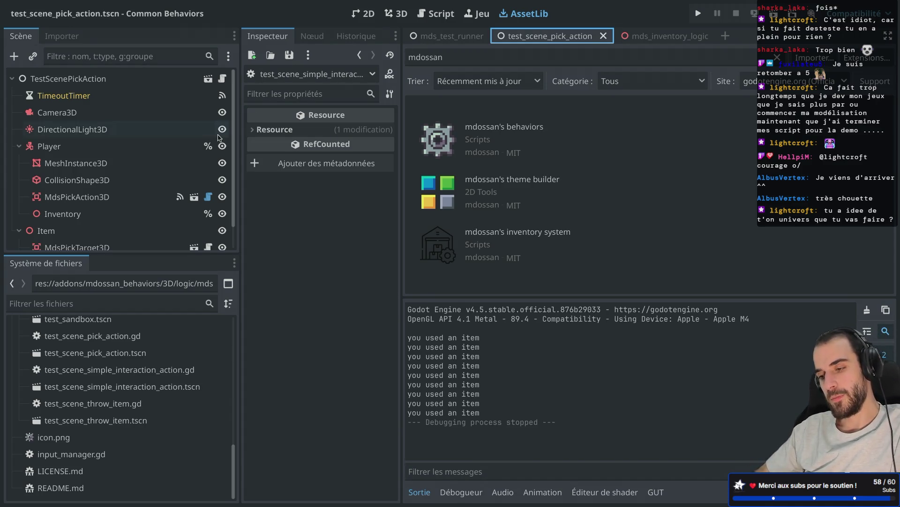
{"action": "scroll", "coordinate": [107, 193], "scroll_direction": "down", "scroll_amount": 1}
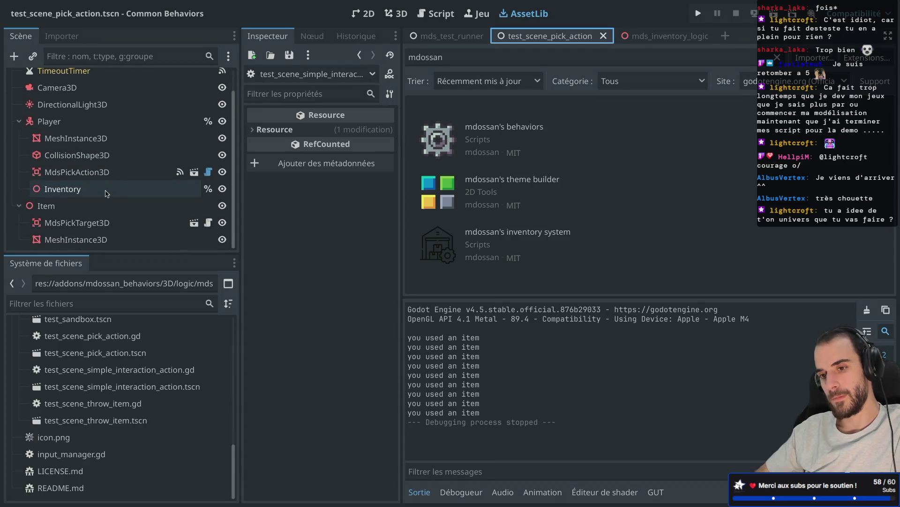
{"action": "scroll", "coordinate": [107, 193], "scroll_direction": "up", "scroll_amount": 1}
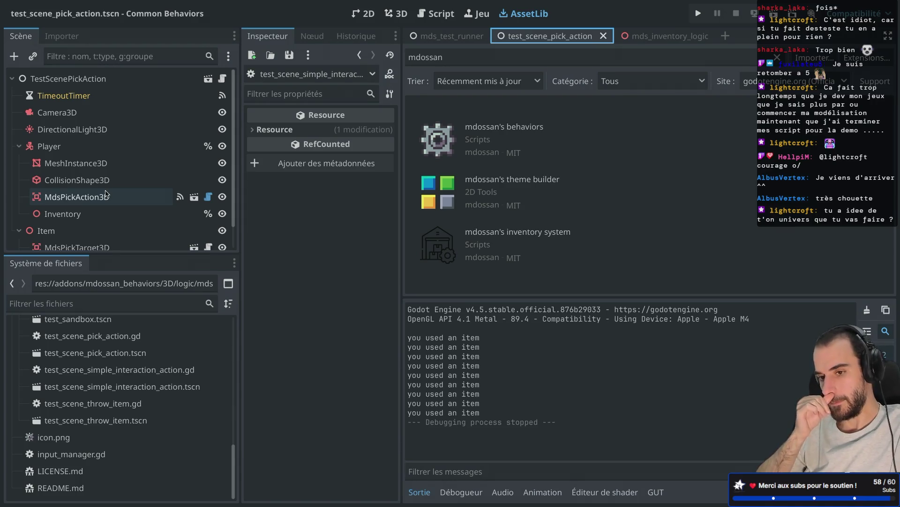
{"action": "left_click", "coordinate": [647, 40]}
{"action": "left_click", "coordinate": [219, 80]}
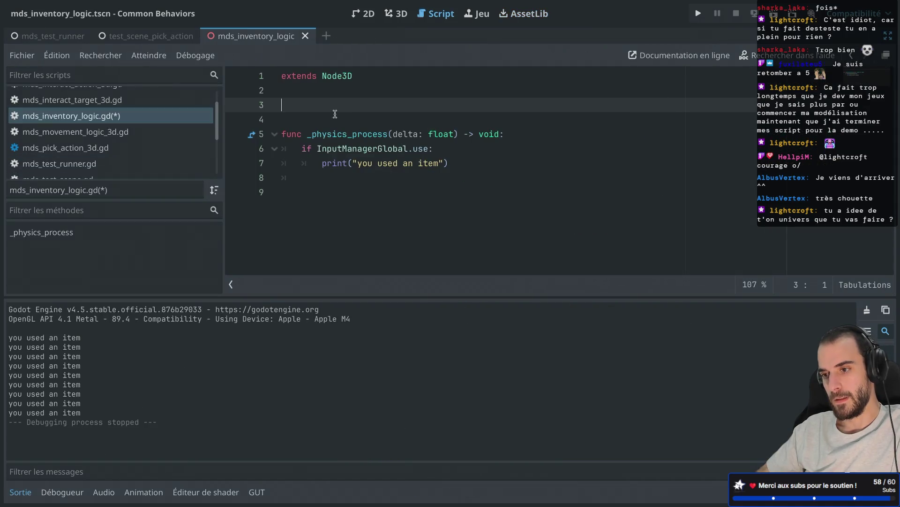
- Connect MdsInventoryLogic's child_entered_tree signal to a new _on_child_entered_tree handler
{"action": "key", "text": "ctrl+shift+F11"}
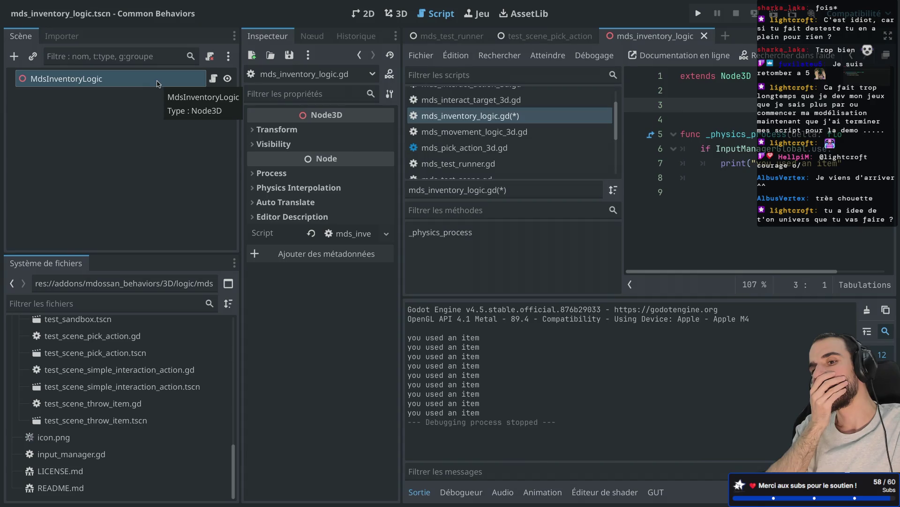
{"action": "left_click", "coordinate": [312, 36]}
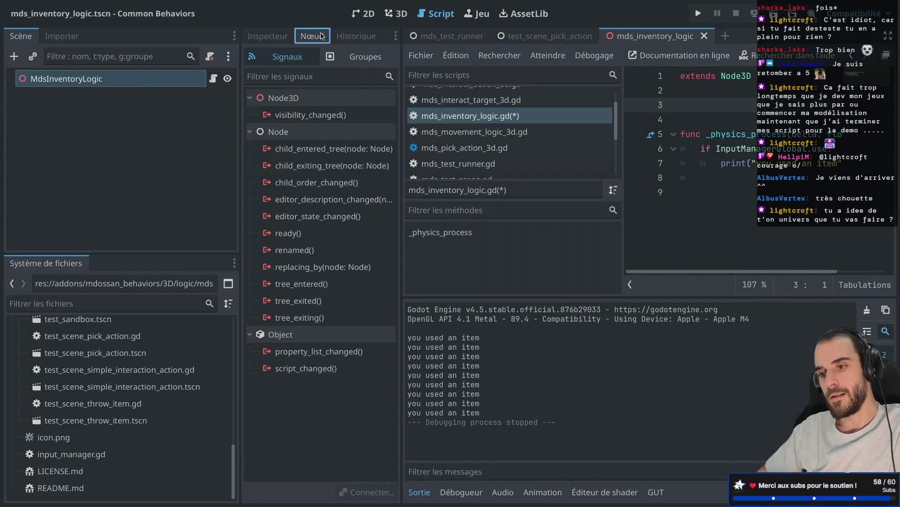
{"action": "mouse_move", "coordinate": [292, 195]}
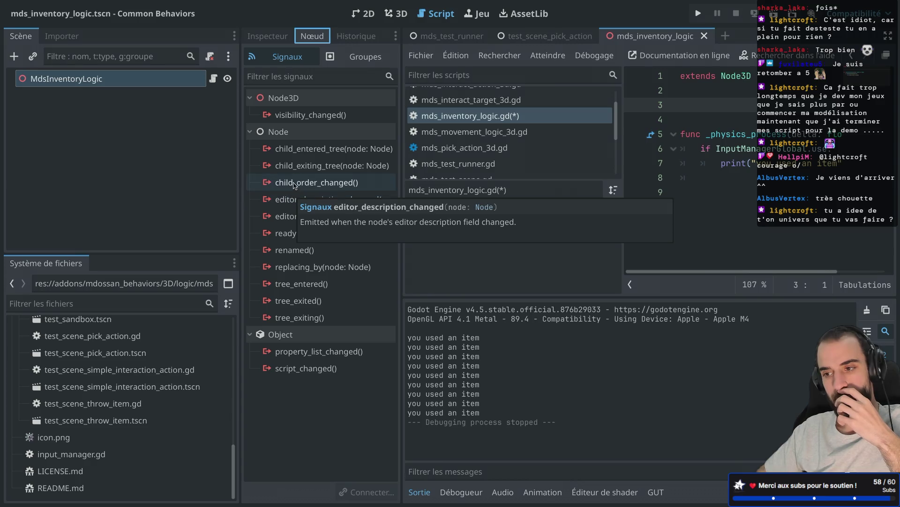
{"action": "mouse_move", "coordinate": [310, 153]}
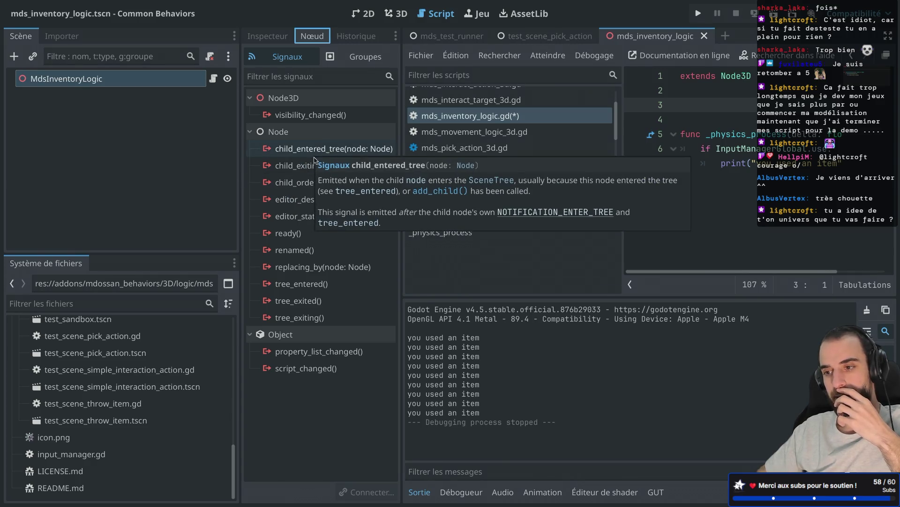
{"action": "mouse_move", "coordinate": [292, 168]}
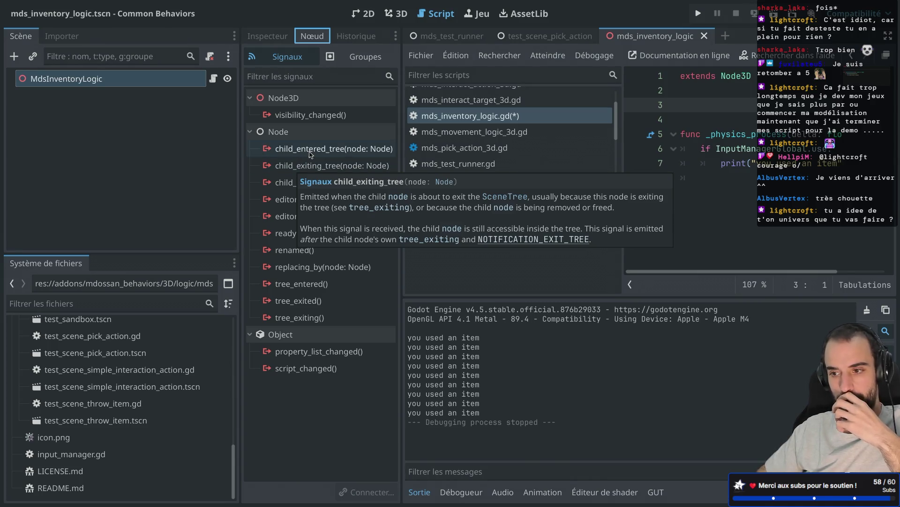
{"action": "double_click", "coordinate": [310, 152]}
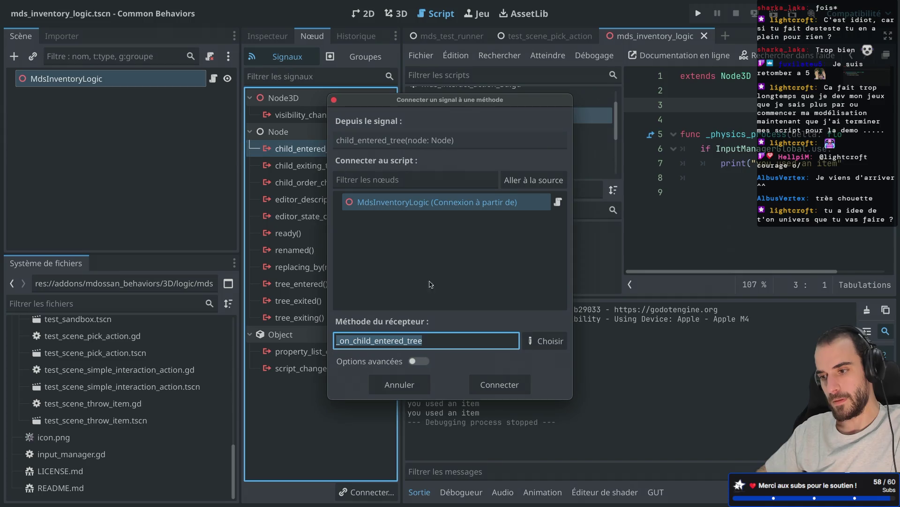
{"action": "left_click", "coordinate": [504, 390]}
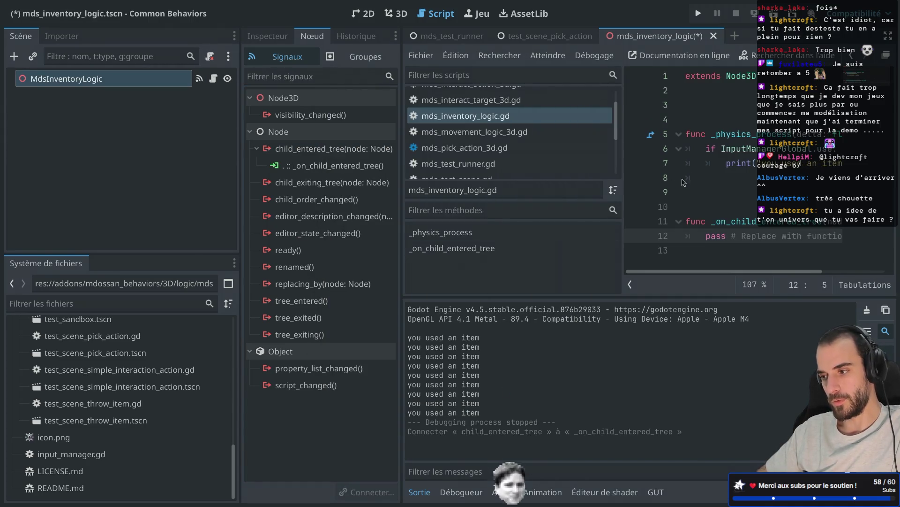
- Add an indented line inside the new _on_child_entered_tree(node: Node) function
{"action": "key", "text": "ctrl+shift+F11"}
{"action": "left_click", "coordinate": [538, 221]}
{"action": "key", "text": "Return"}
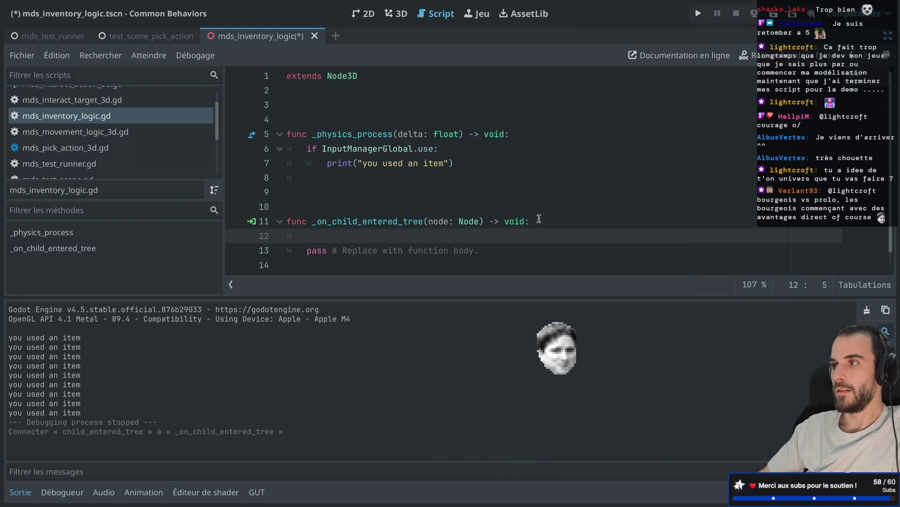